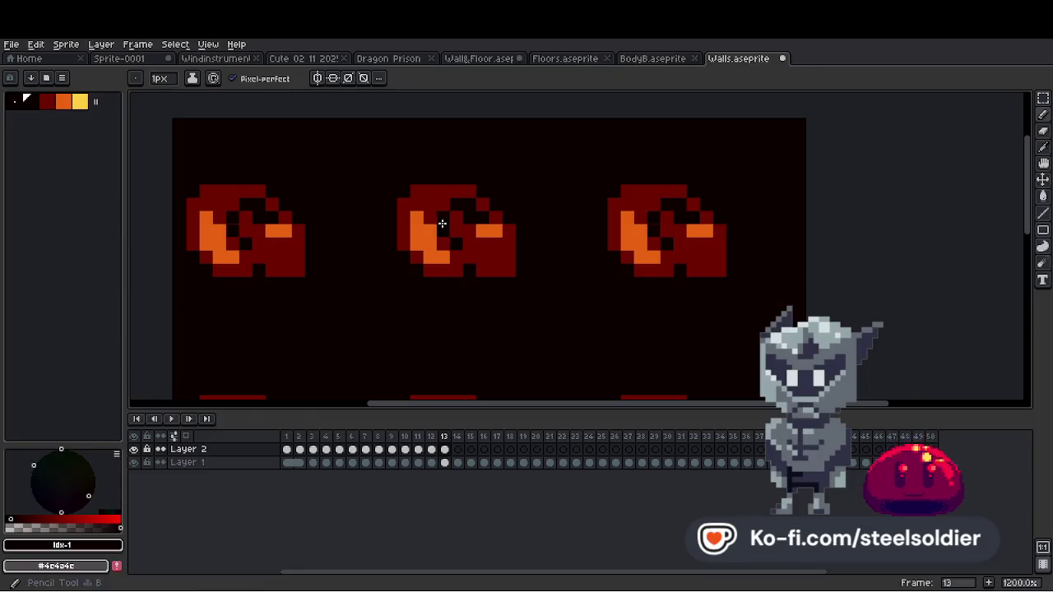
Sample the dark red from the sprite and undo the orange and black detail strokes on the blobs.
scroll(452, 239, up, 4)
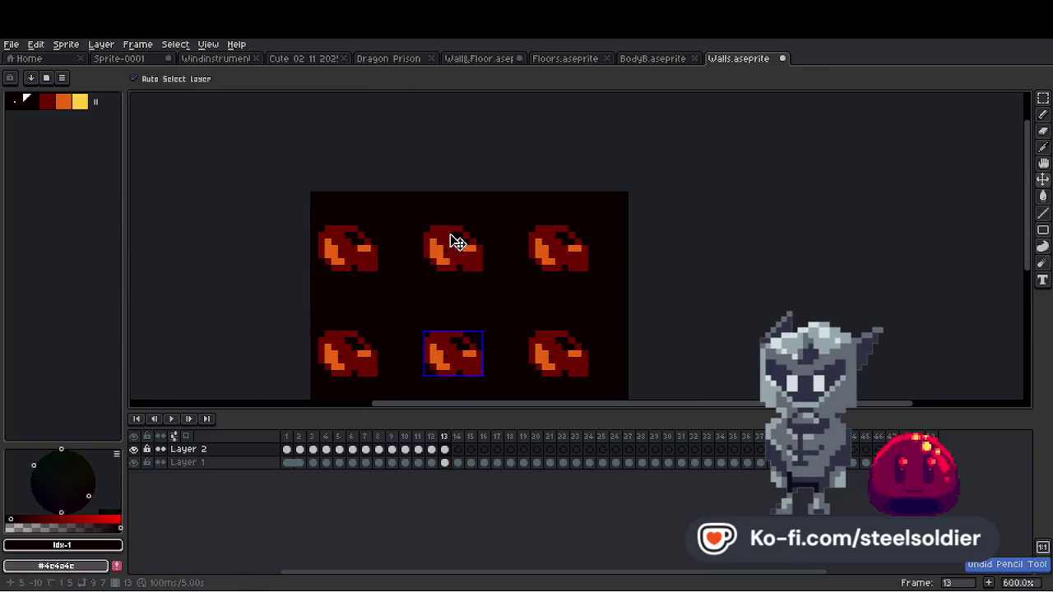
scroll(499, 254, up, 3)
key(i)
click(47, 101)
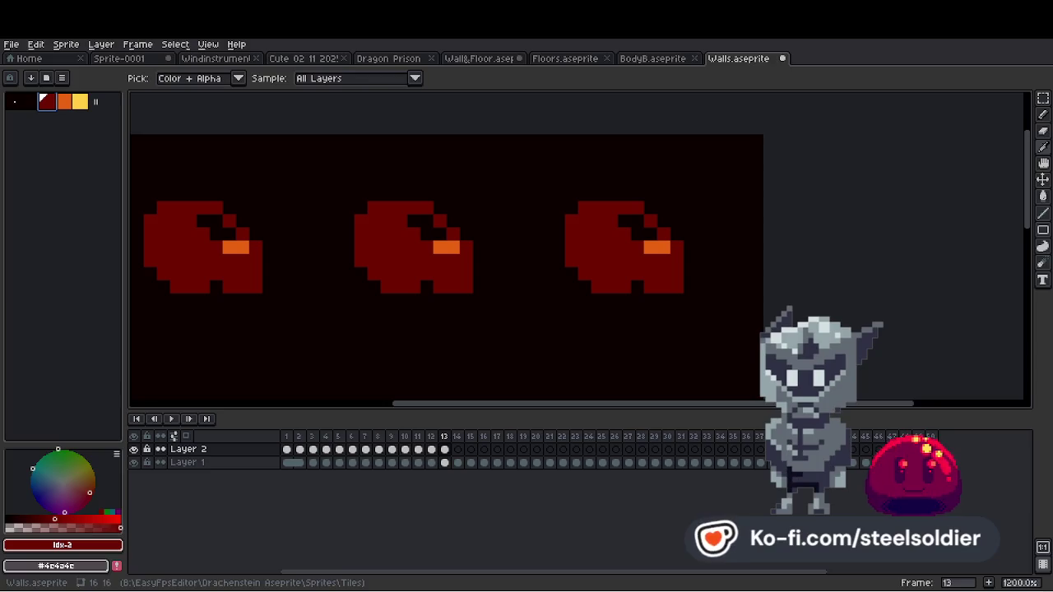
key(ctrl+z)
key(ctrl+z)
key(ctrl+z)
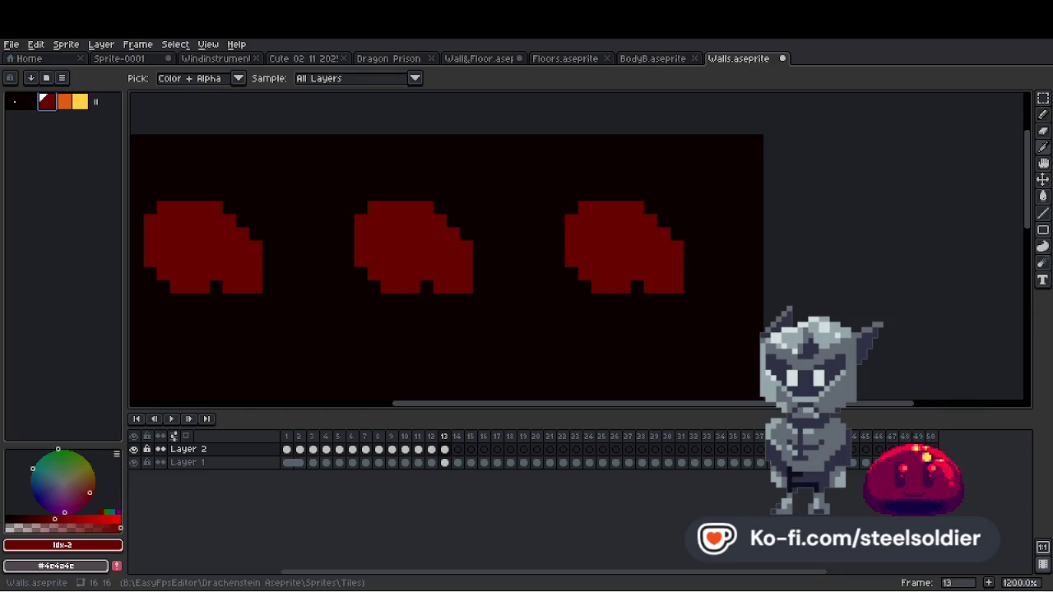
key(ctrl+z)
Undo the blobs' pointed bottoms, then redo them to bring them back.
scroll(375, 262, down, 4)
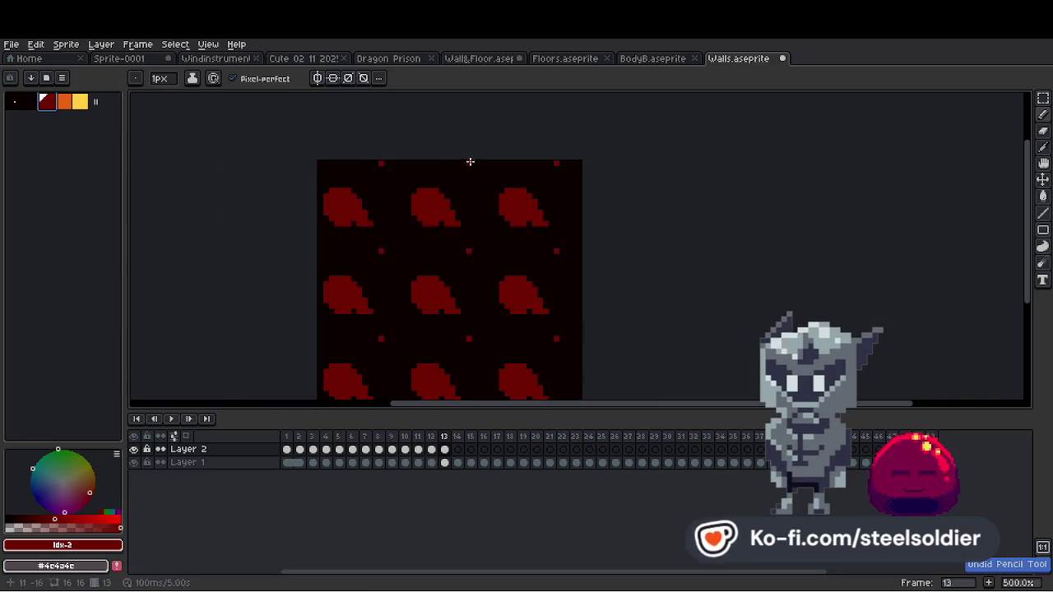
scroll(433, 195, up, 2)
key(ctrl+z)
key(ctrl+z)
key(b)
scroll(381, 186, down, 3)
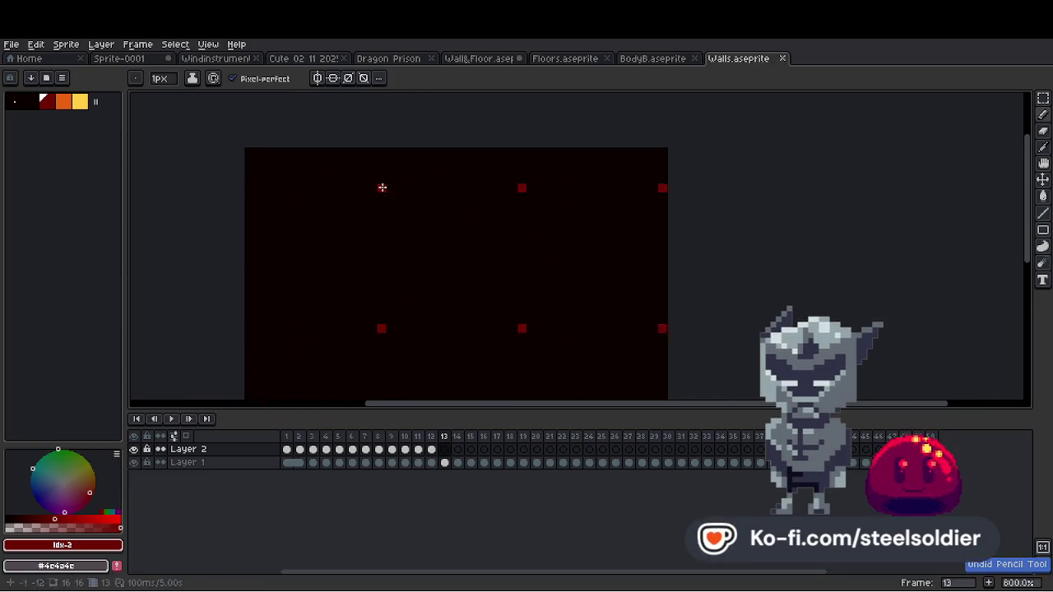
scroll(432, 207, up, 4)
key(ctrl+y)
key(ctrl+y)
Remove the pointed bottom tips again and shrink the Pencil to a single pixel.
key(ctrl+z)
key(minus)
key(minus)
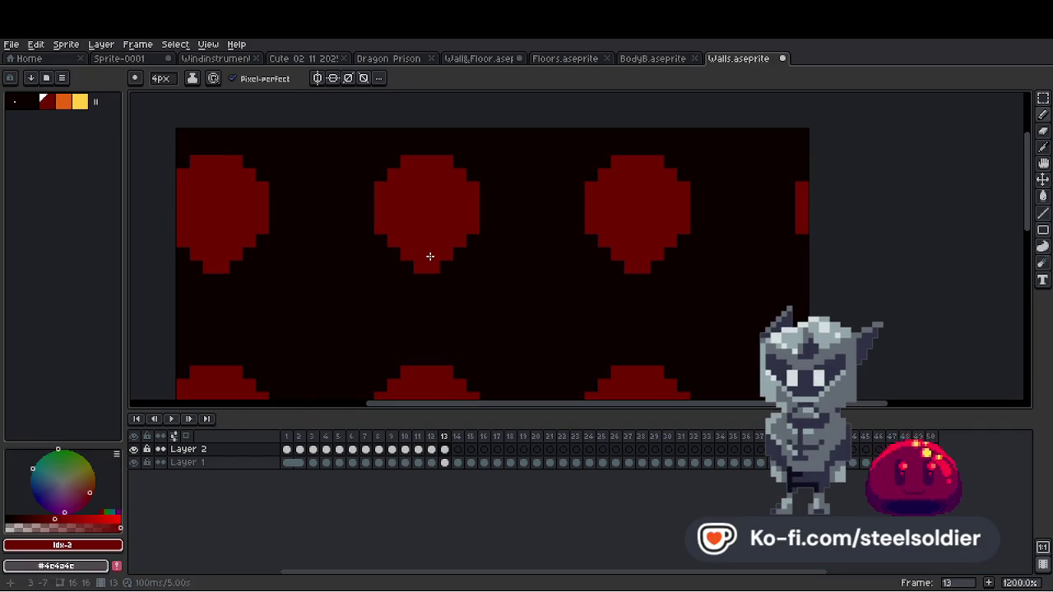
key(minus)
key(minus)
key(minus)
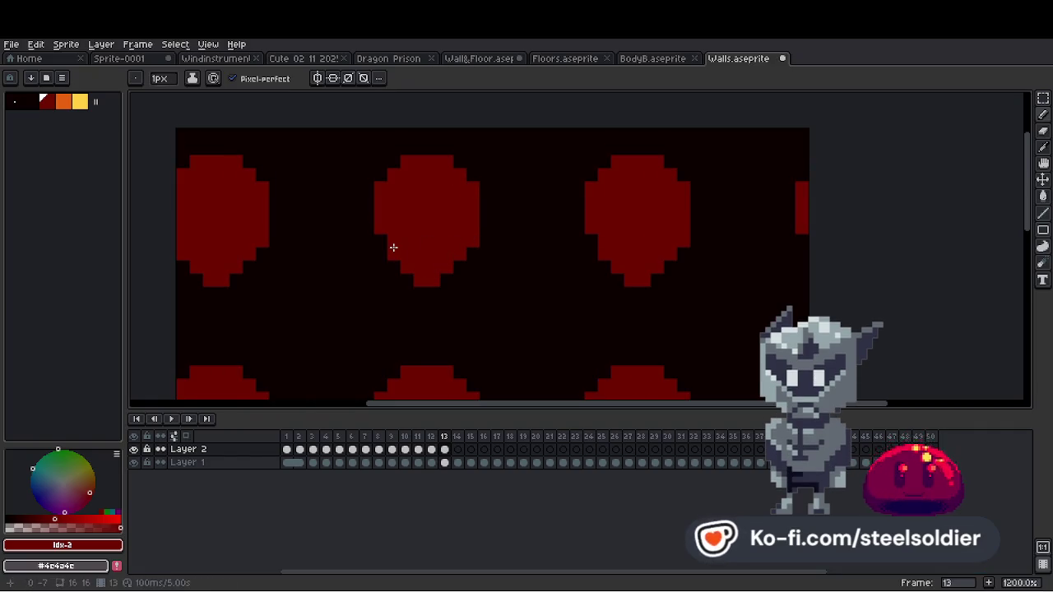
scroll(394, 248, down, 3)
scroll(430, 211, up, 3)
Try a red pixel at each blob's top-right, undo it, and select black.
click(442, 202)
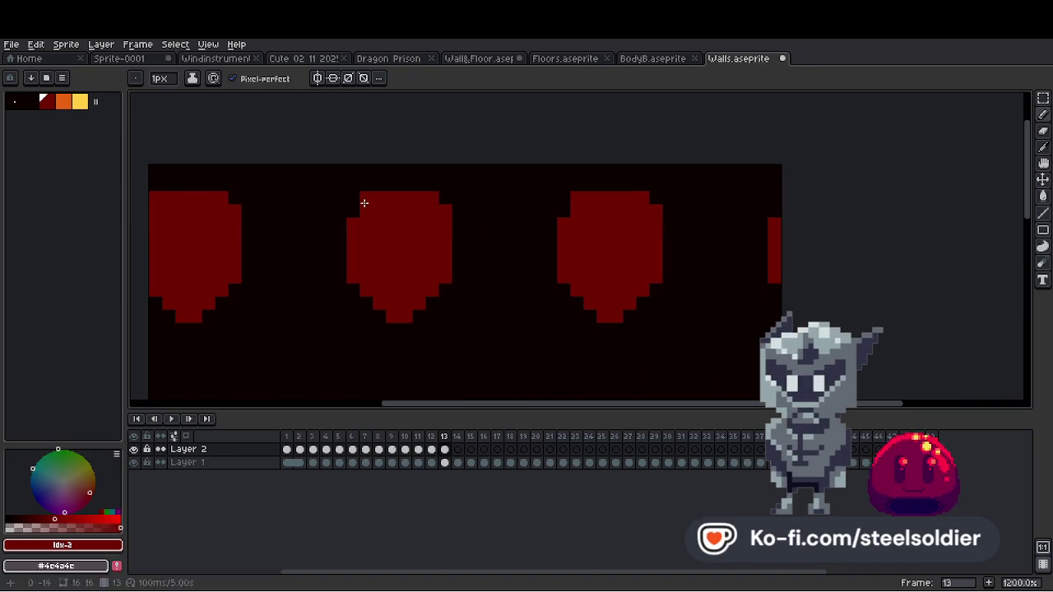
scroll(411, 198, down, 5)
scroll(404, 210, up, 5)
key(ctrl+z)
click(34, 105)
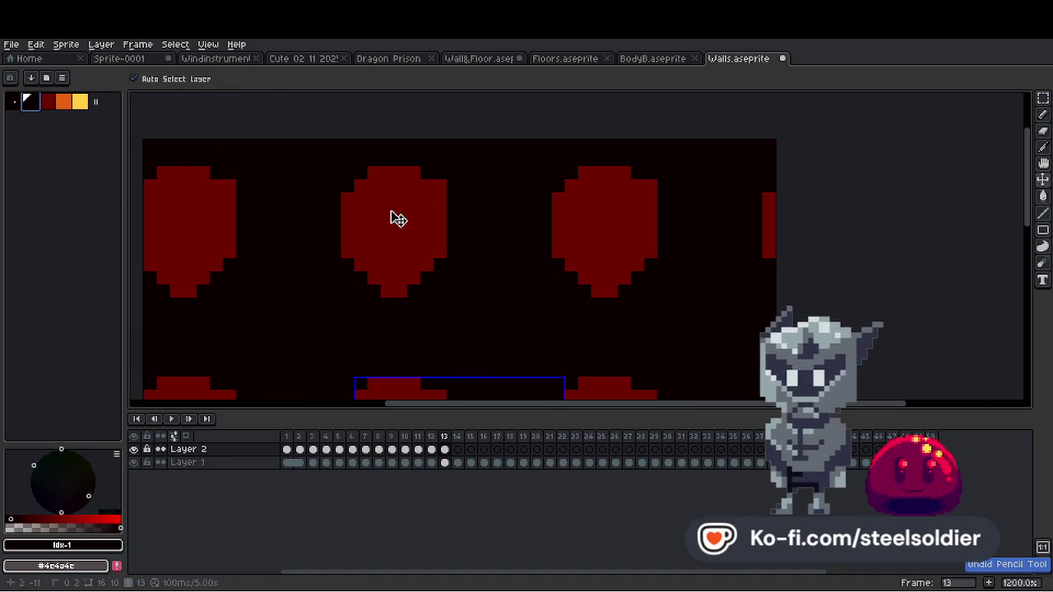
Try a dark notch in each red blob, undo it, and draw a 1px dark bar and dot.
key(b)
drag(414, 225, 364, 223)
key(ctrl+z)
key(minus)
key(minus)
key(minus)
click(390, 250)
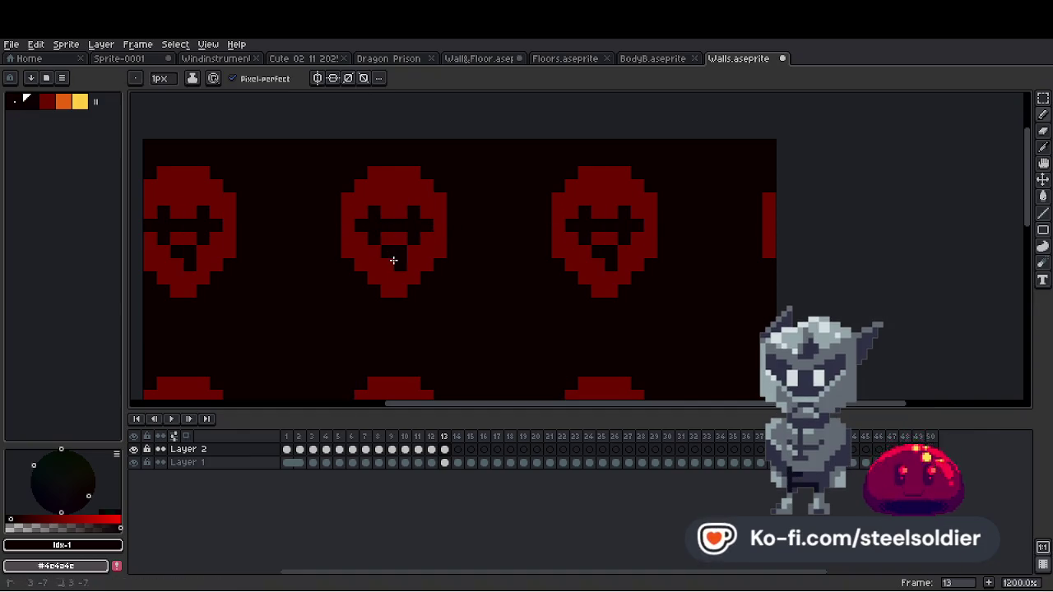
Redraw the black eye and nose shapes in each skull, sampling dark red and black.
scroll(394, 261, down, 3)
scroll(420, 236, up, 3)
drag(379, 252, 356, 237)
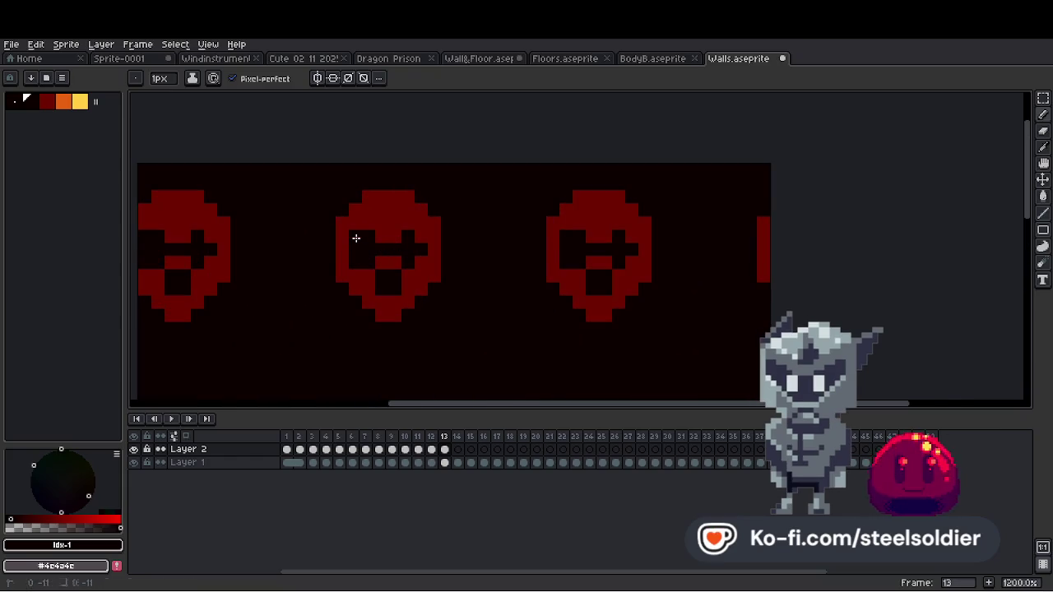
alt+click(387, 233)
scroll(404, 228, down, 5)
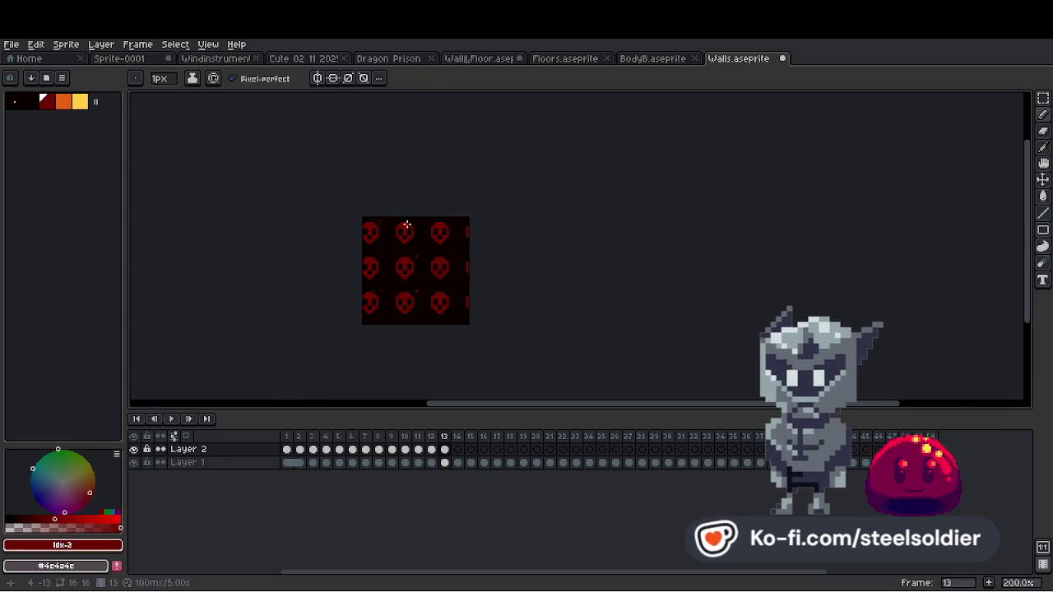
scroll(407, 224, up, 8)
alt+click(381, 243)
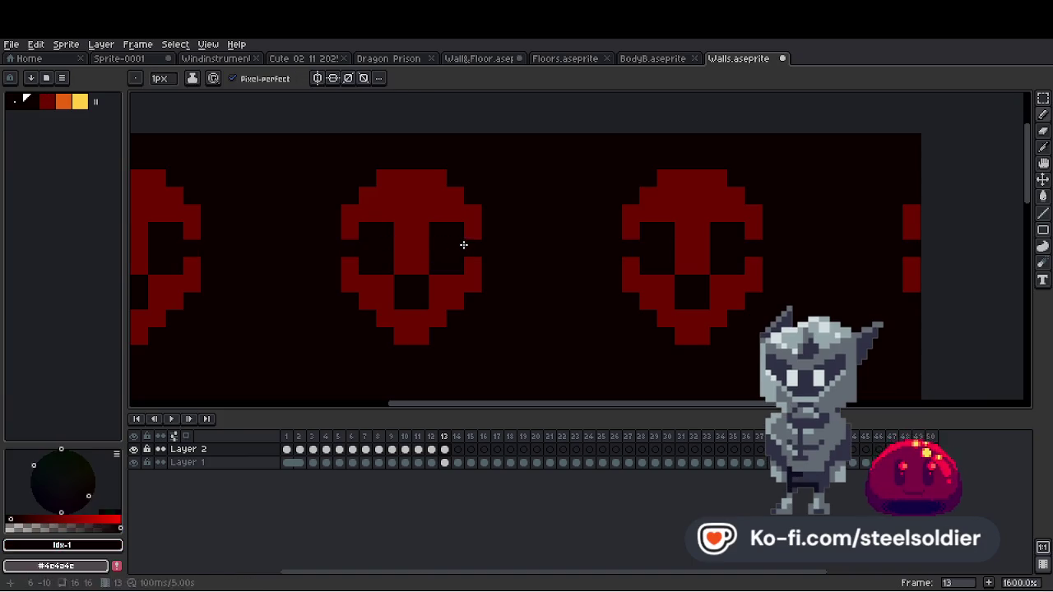
scroll(469, 239, down, 7)
scroll(435, 233, up, 5)
Paint orange accents into the skull mouths and forehead, then sample dark red again.
click(65, 102)
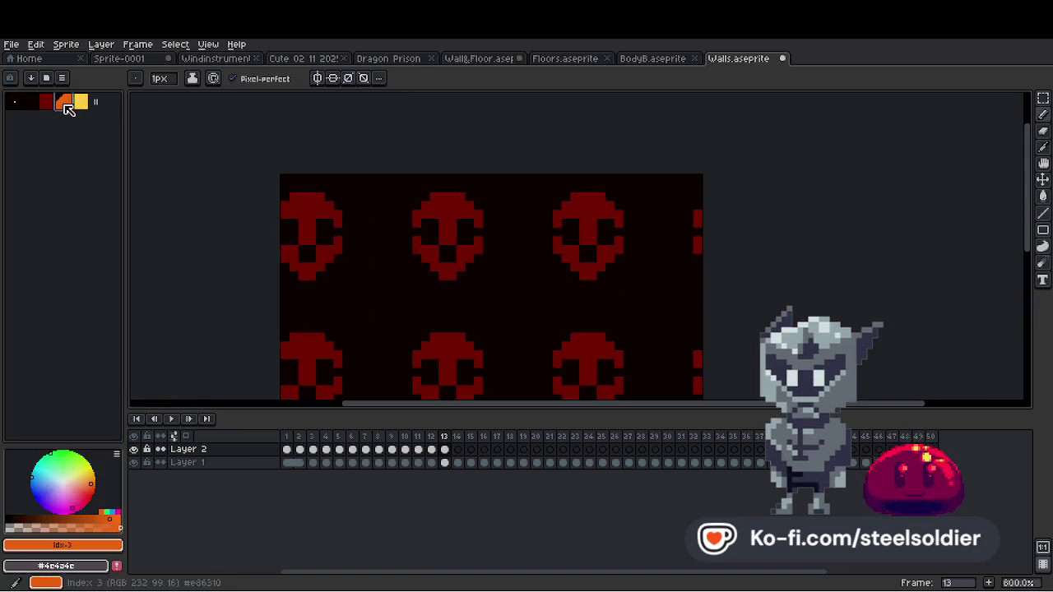
scroll(372, 304, up, 3)
click(372, 303)
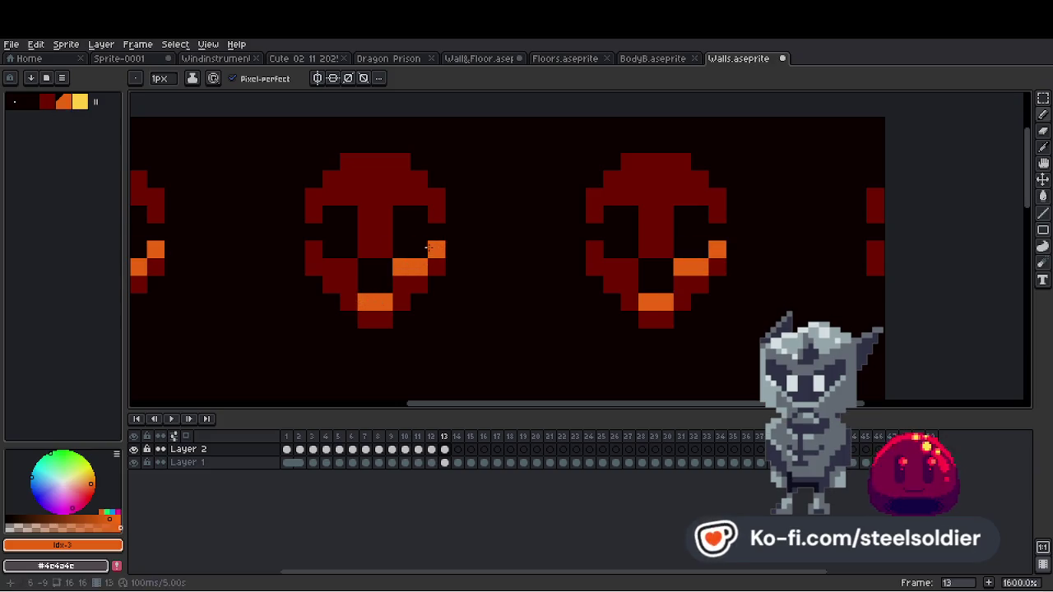
scroll(390, 215, down, 7)
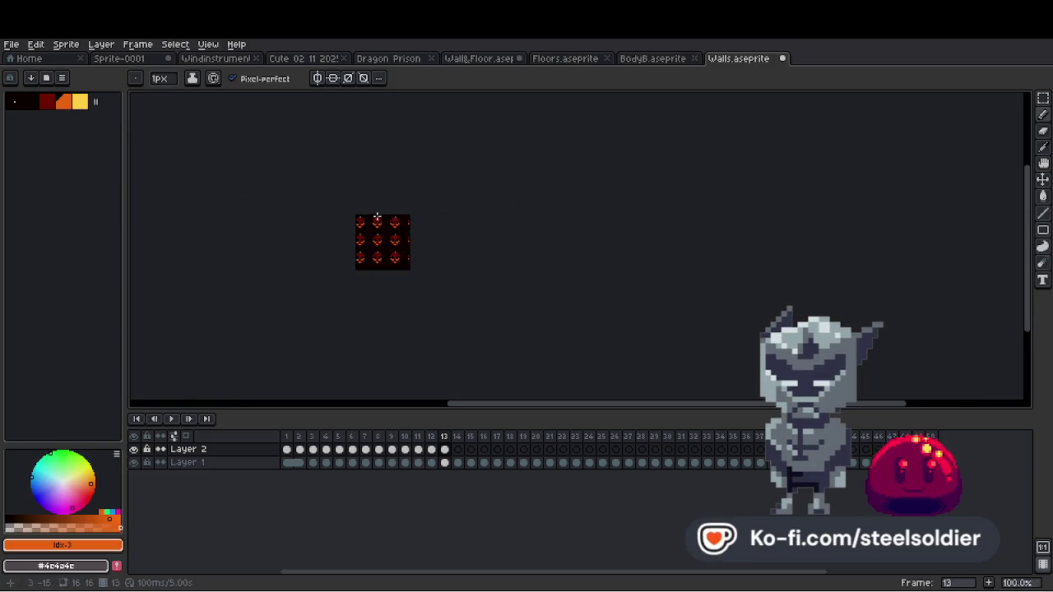
scroll(389, 216, up, 7)
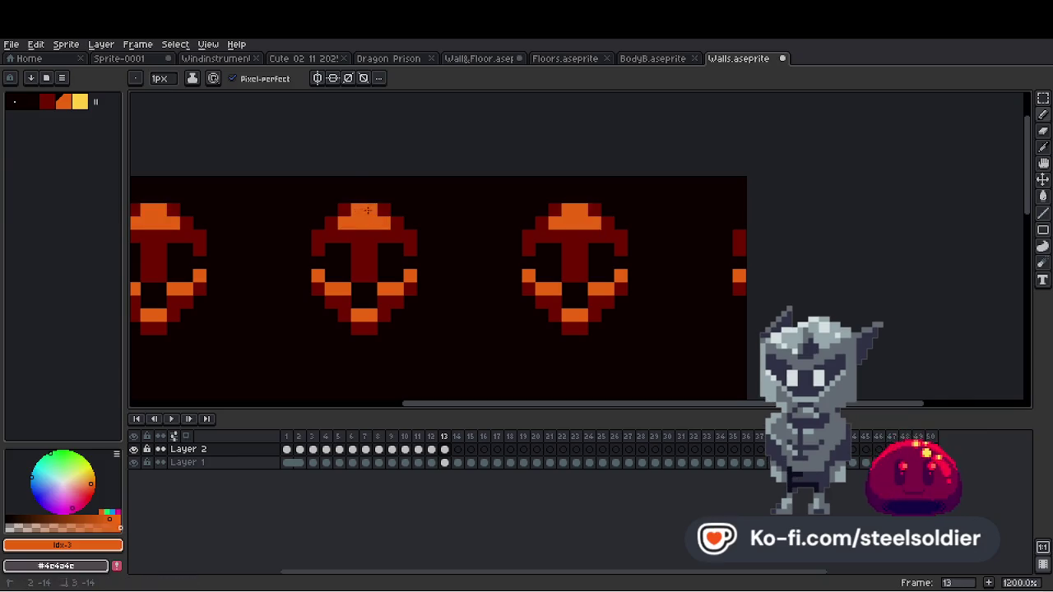
scroll(368, 211, down, 8)
scroll(387, 218, up, 6)
alt+click(393, 221)
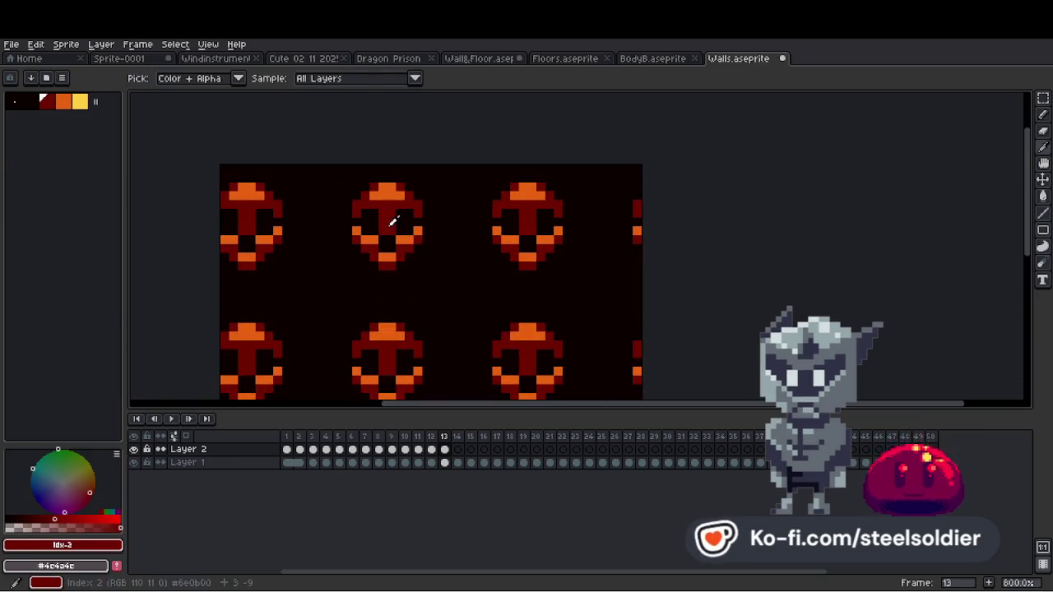
Paint new dark red blobs between the skulls, extending them downward with rounded bottoms.
click(445, 272)
key(plus)
click(441, 272)
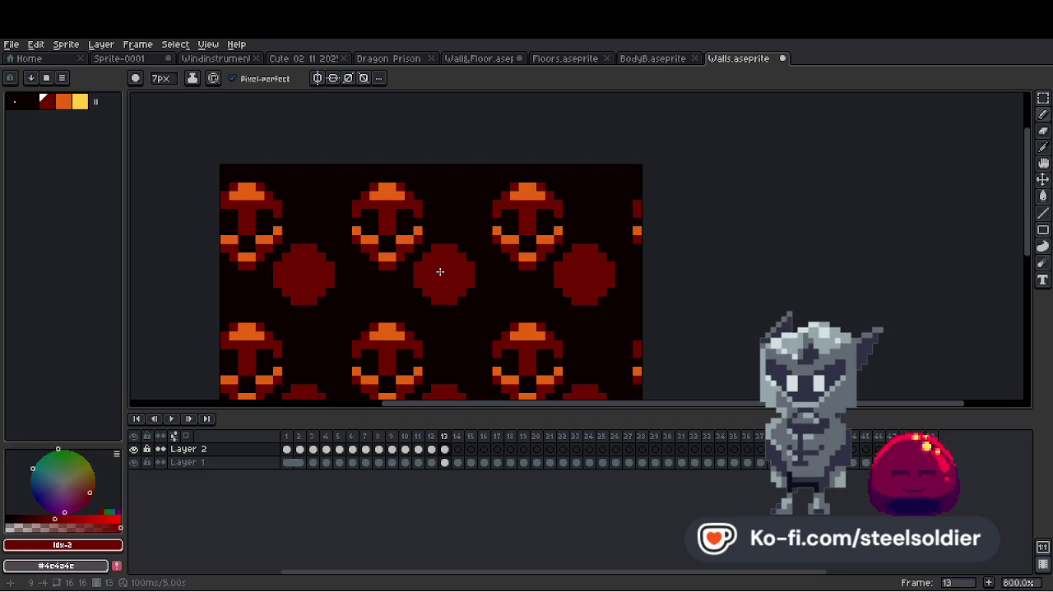
key(minus)
key(minus)
drag(440, 271, 448, 308)
key(minus)
right_click(447, 306)
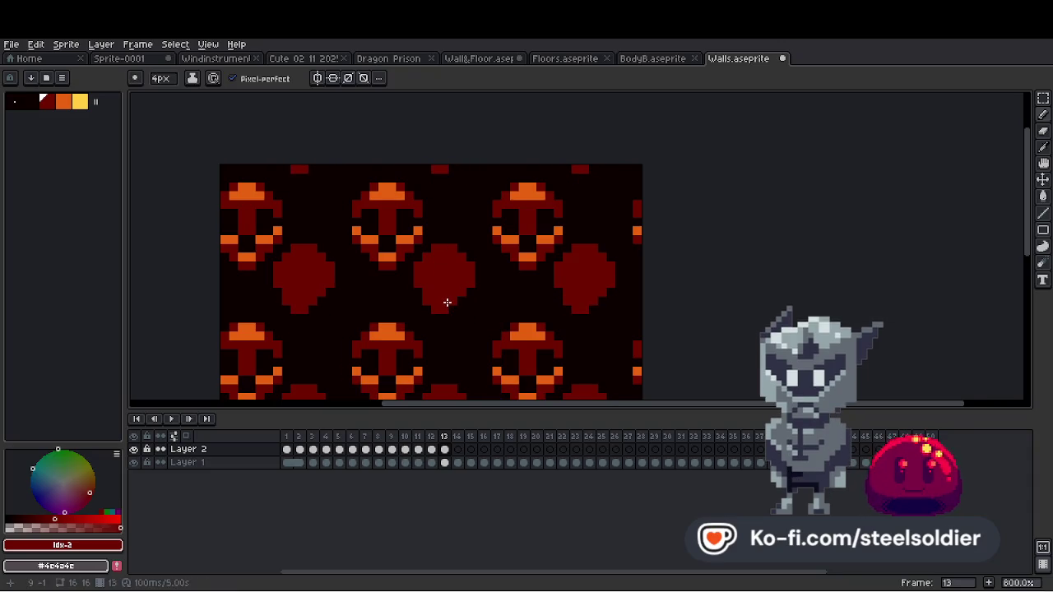
key(plus)
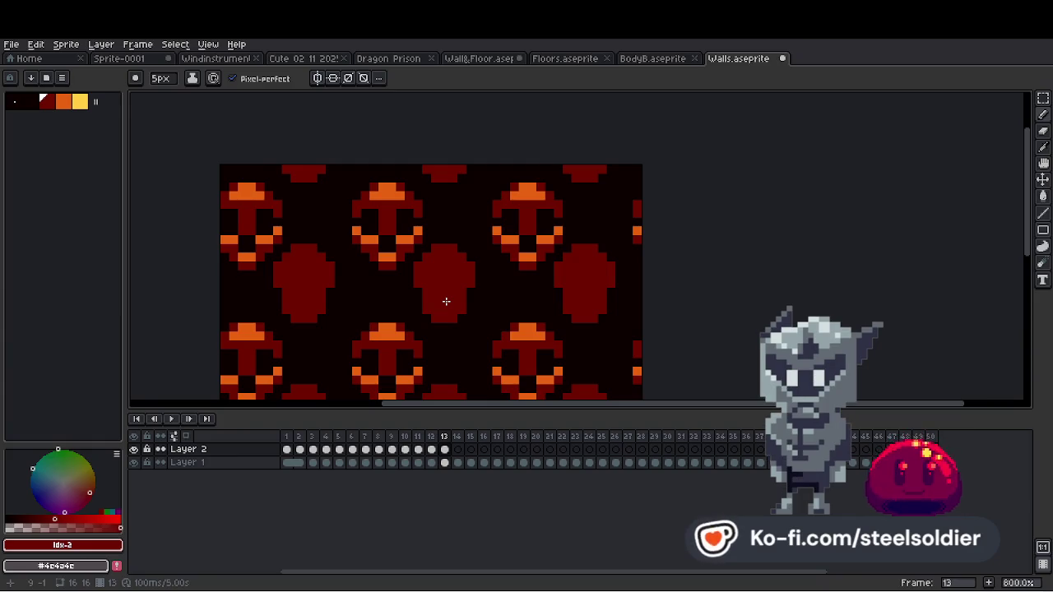
Add black eye sockets and a mouth line to each new skull with a 2-pixel brush.
scroll(446, 301, down, 5)
scroll(461, 263, up, 7)
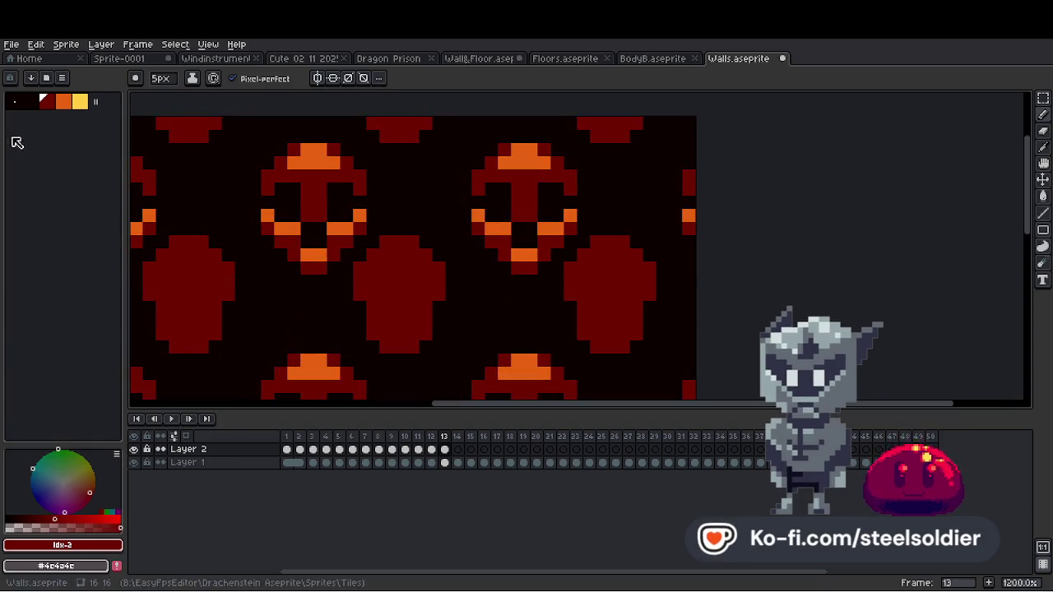
click(30, 101)
key(minus)
key(minus)
key(minus)
click(425, 288)
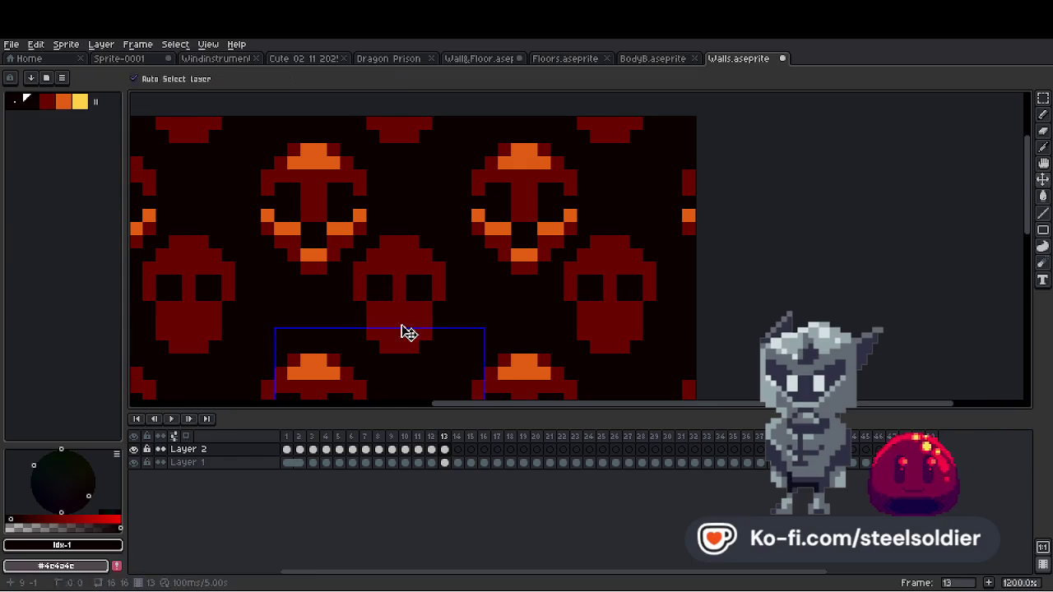
drag(399, 304, 399, 326)
Add orange accents at and beside the new mouths, then paint a dark red pixel between skulls.
alt+click(343, 263)
click(395, 331)
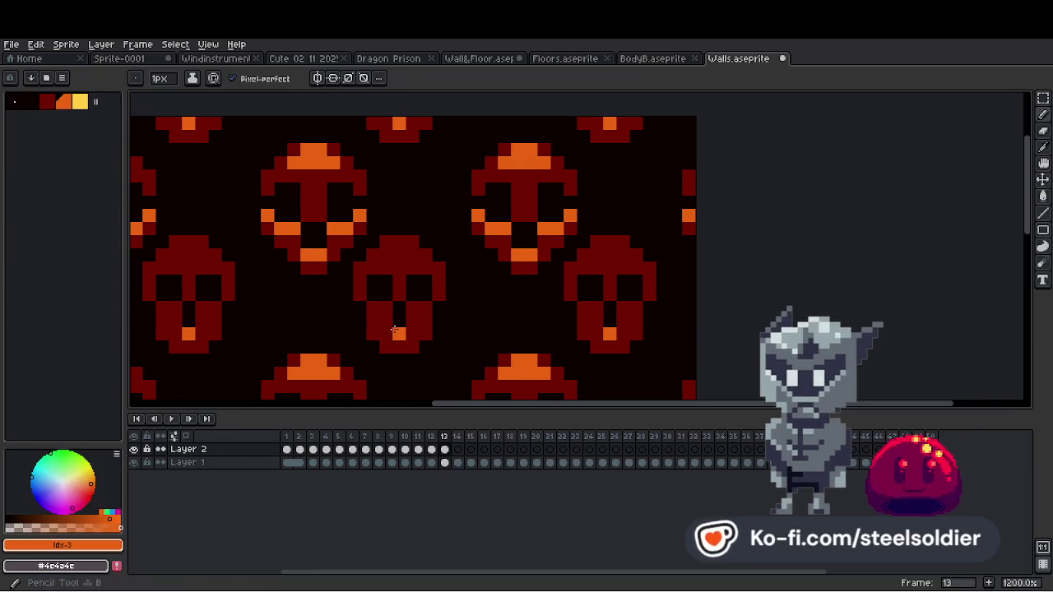
click(414, 306)
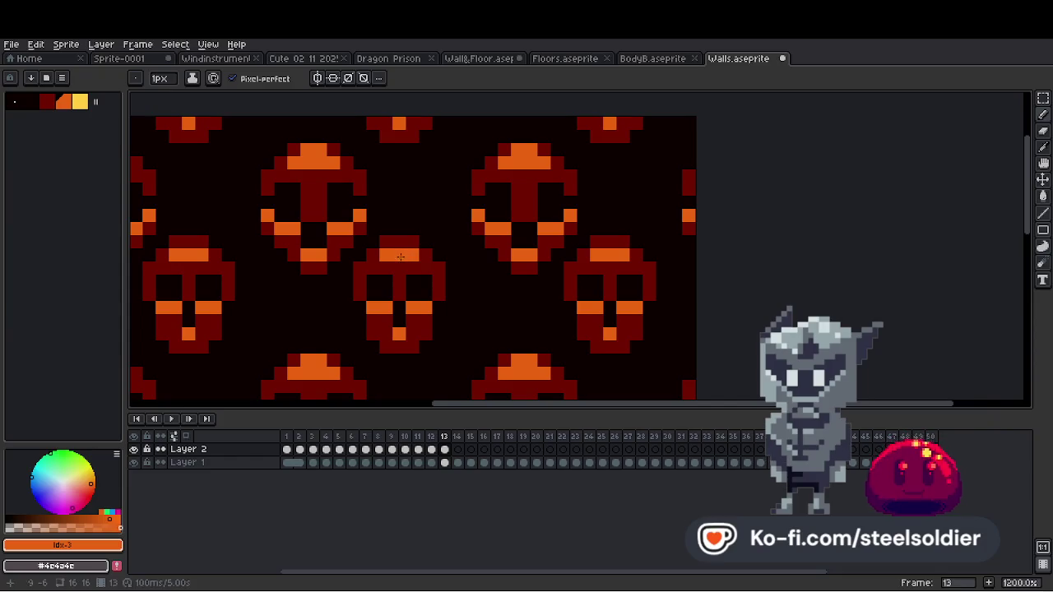
scroll(401, 257, down, 5)
scroll(411, 280, up, 5)
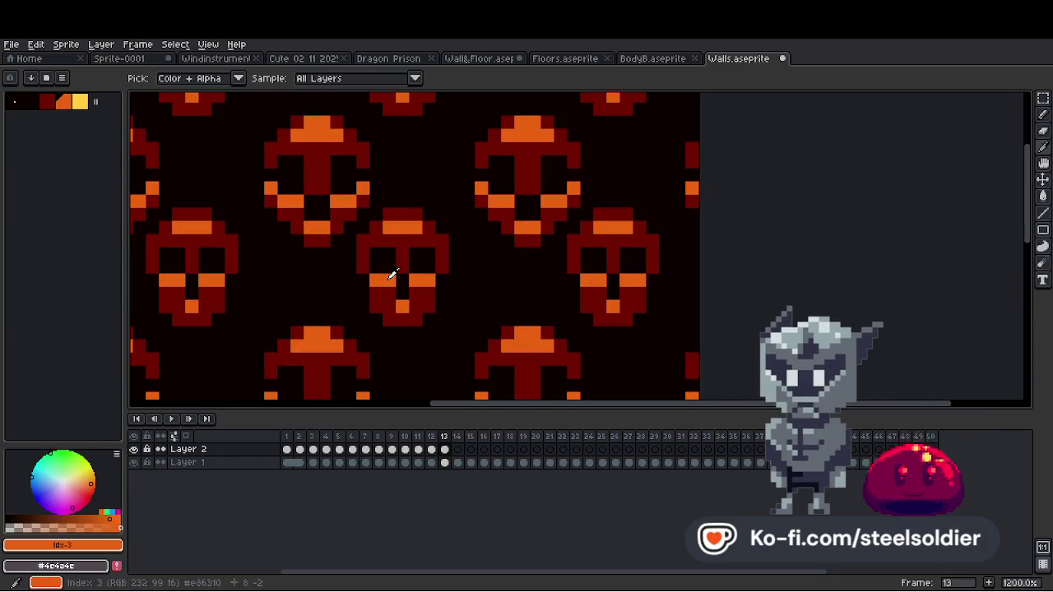
scroll(392, 274, down, 5)
scroll(378, 279, up, 5)
alt+click(387, 280)
click(366, 287)
Draw a small dark red blob between skulls, resize the brush to 2 pixels, and undo stray strokes.
drag(365, 286, 350, 277)
key(plus)
key(plus)
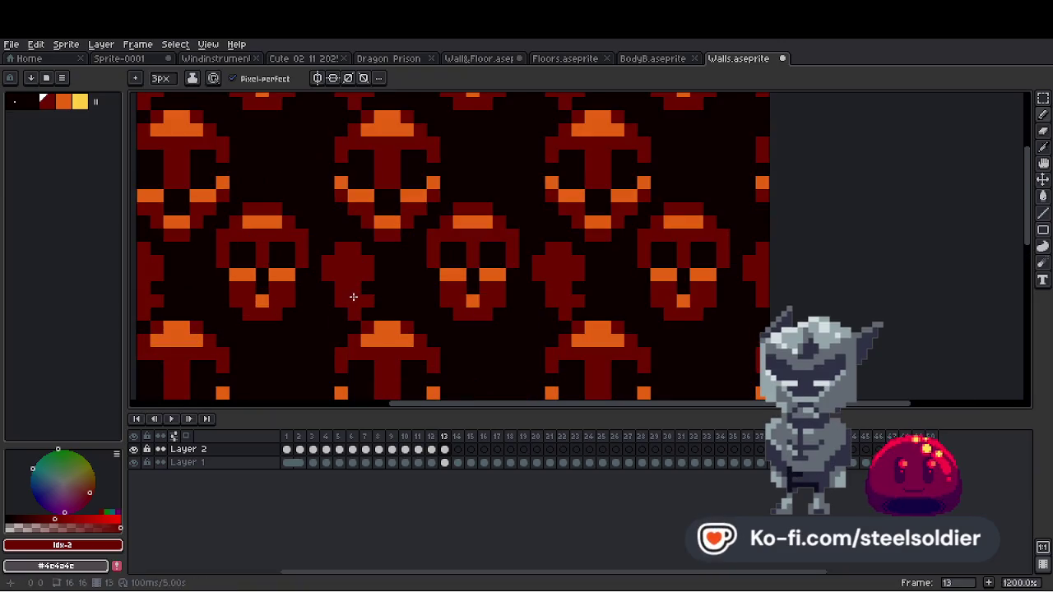
scroll(352, 300, down, 5)
scroll(406, 282, up, 5)
key(plus)
key(plus)
key(ctrl+z)
key(plus)
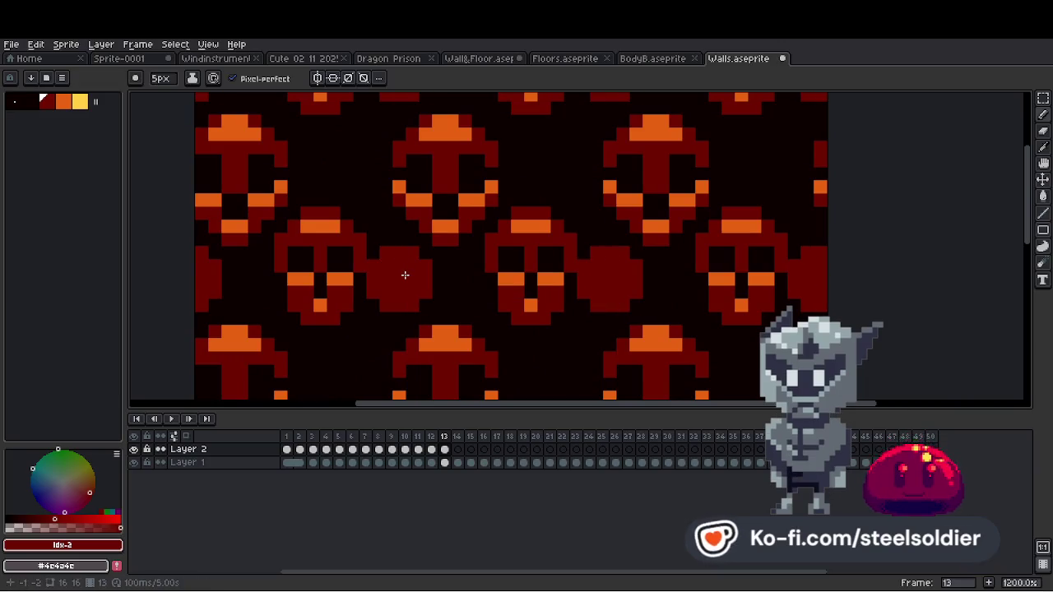
key(minus)
key(minus)
key(minus)
key(minus)
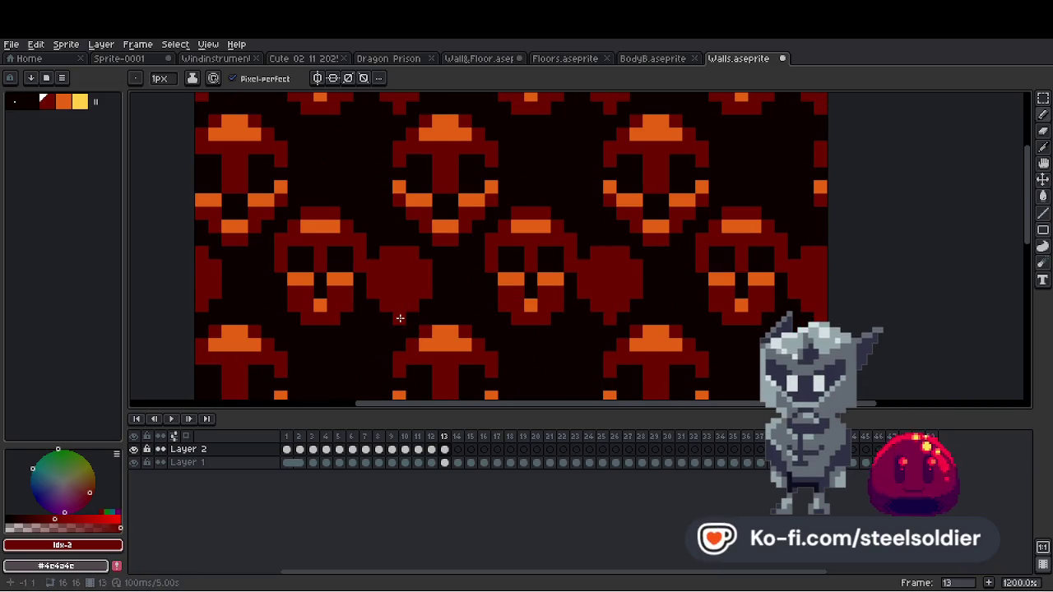
scroll(386, 316, down, 2)
scroll(386, 317, up, 3)
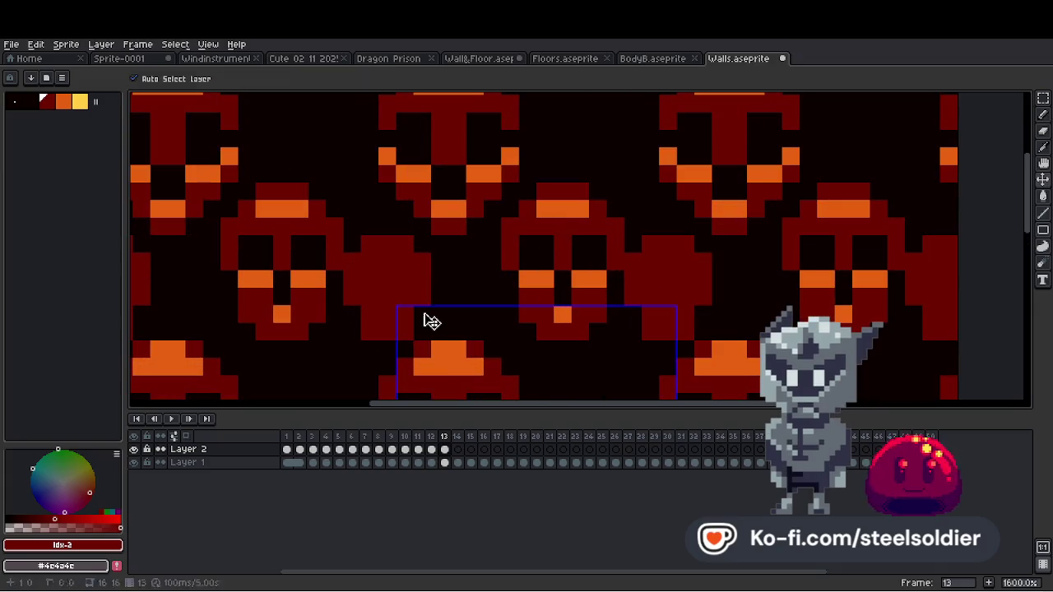
key(ctrl+z)
Carve dark eye sockets into the small blob using the background colour.
alt+click(434, 310)
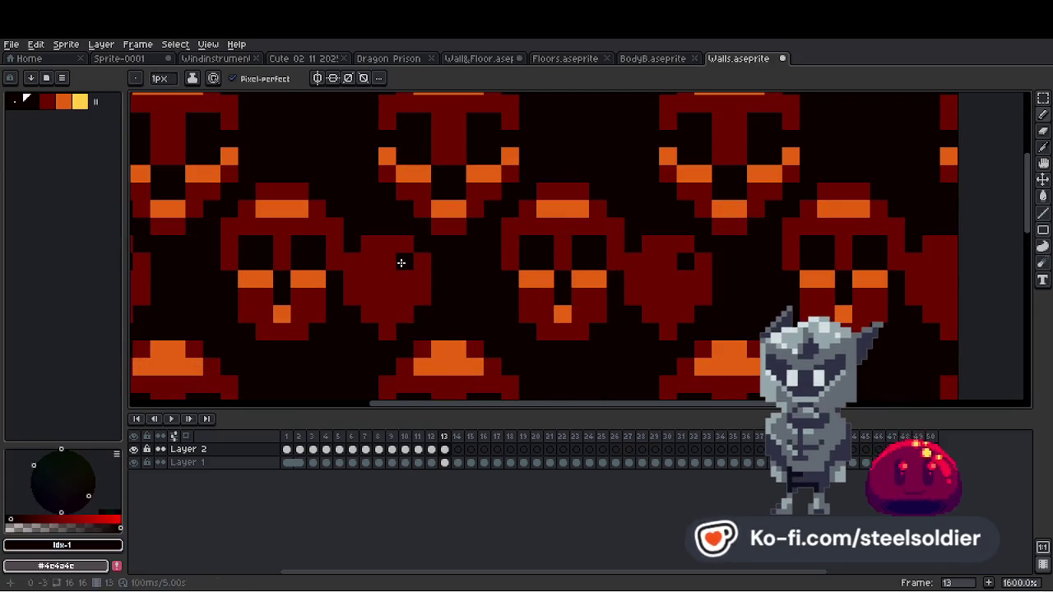
key(ctrl+z)
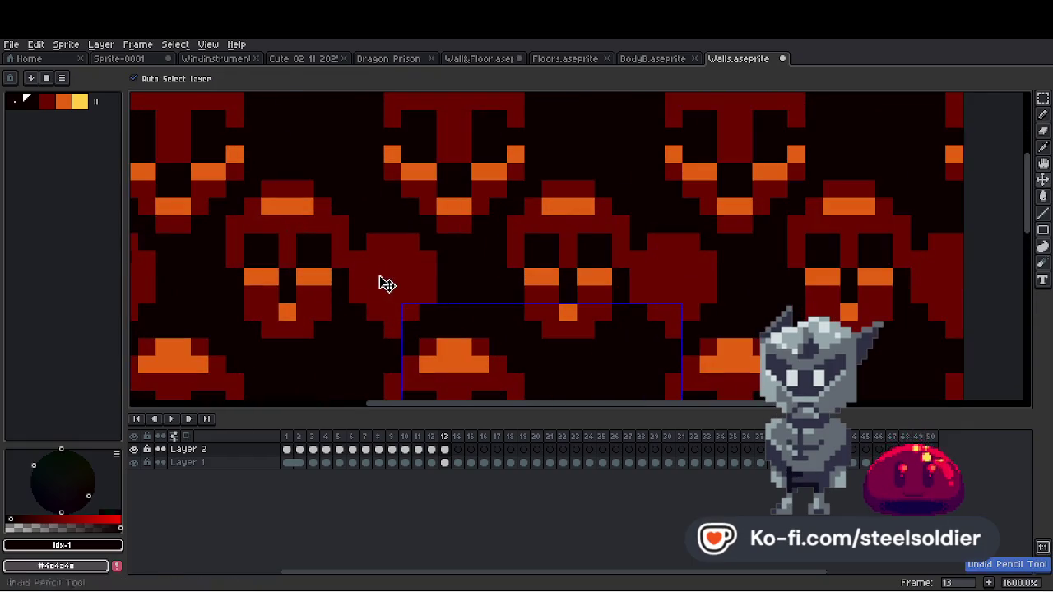
drag(387, 284, 416, 275)
click(393, 295)
Place two orange eye pixels in the small skull and one in the middle skull.
alt+click(453, 340)
click(409, 294)
click(375, 295)
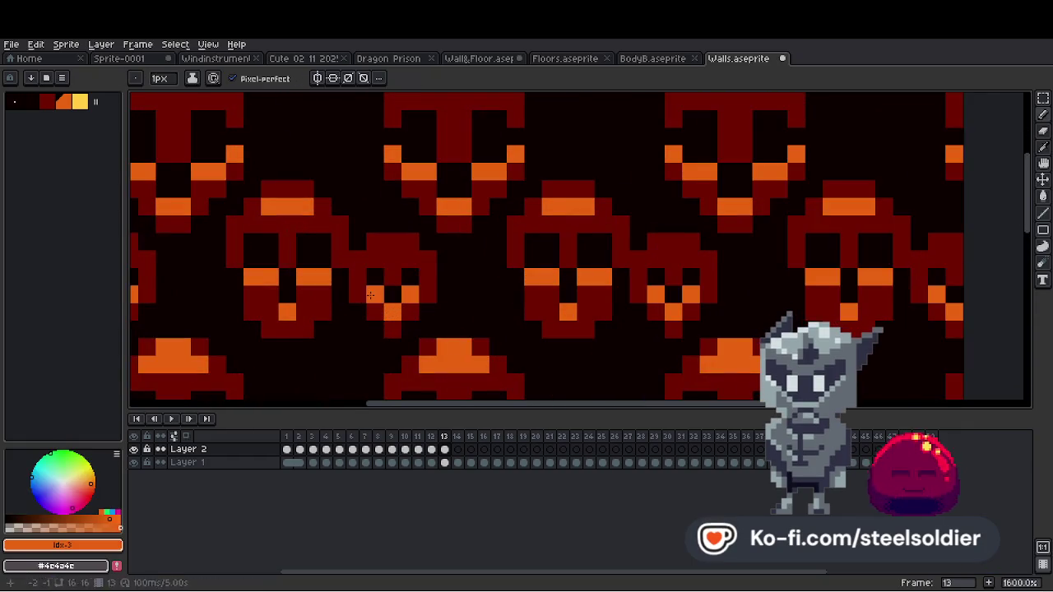
click(388, 257)
scroll(393, 244, down, 6)
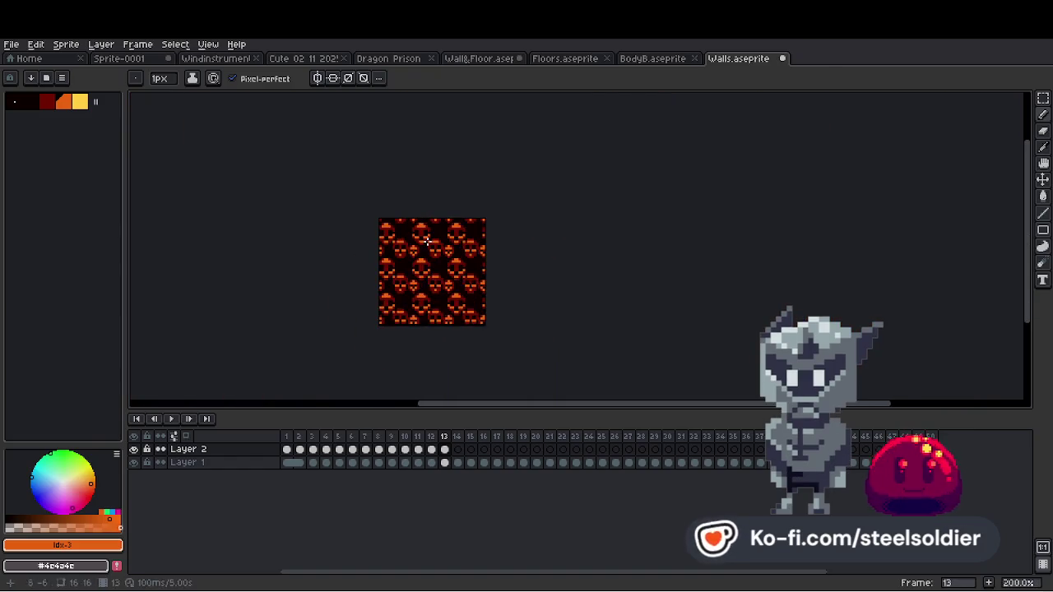
scroll(406, 304, up, 5)
alt+click(406, 304)
Paint the middle skull's face dark red, undo that stroke, and add a dark pixel instead.
mouse_move(406, 304)
mouse_down()
mouse_move(393, 280)
mouse_move(387, 294)
mouse_up()
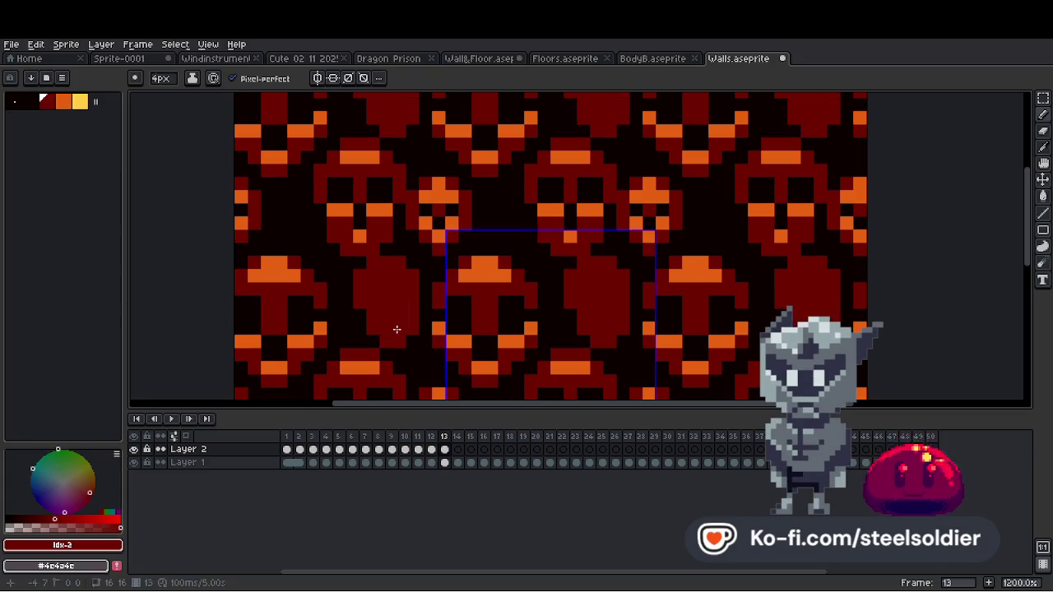
key(ctrl)
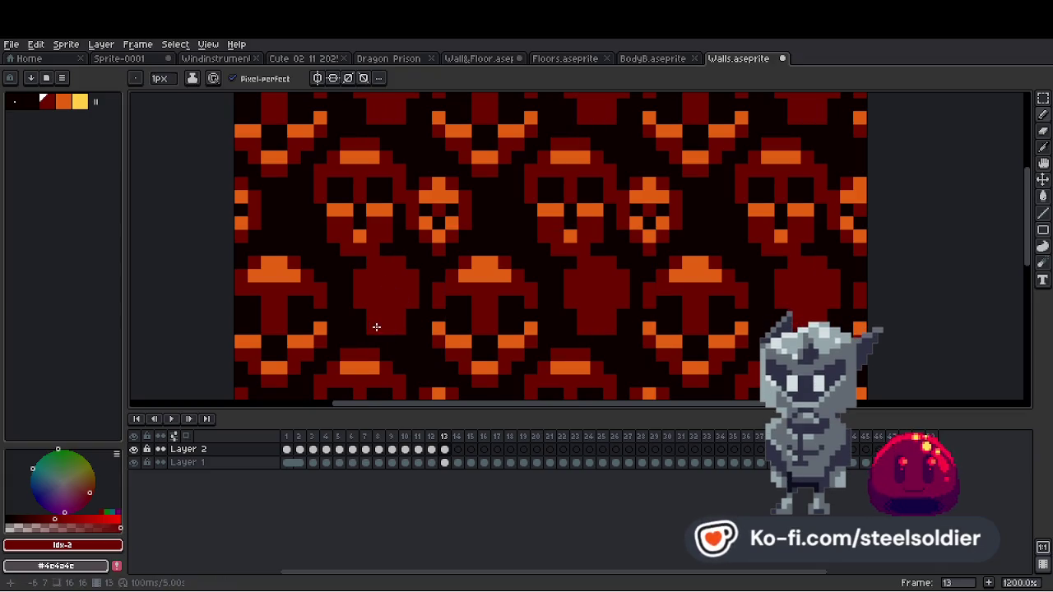
scroll(395, 323, down, 4)
scroll(396, 310, up, 2)
scroll(396, 310, up, 1)
alt+click(400, 295)
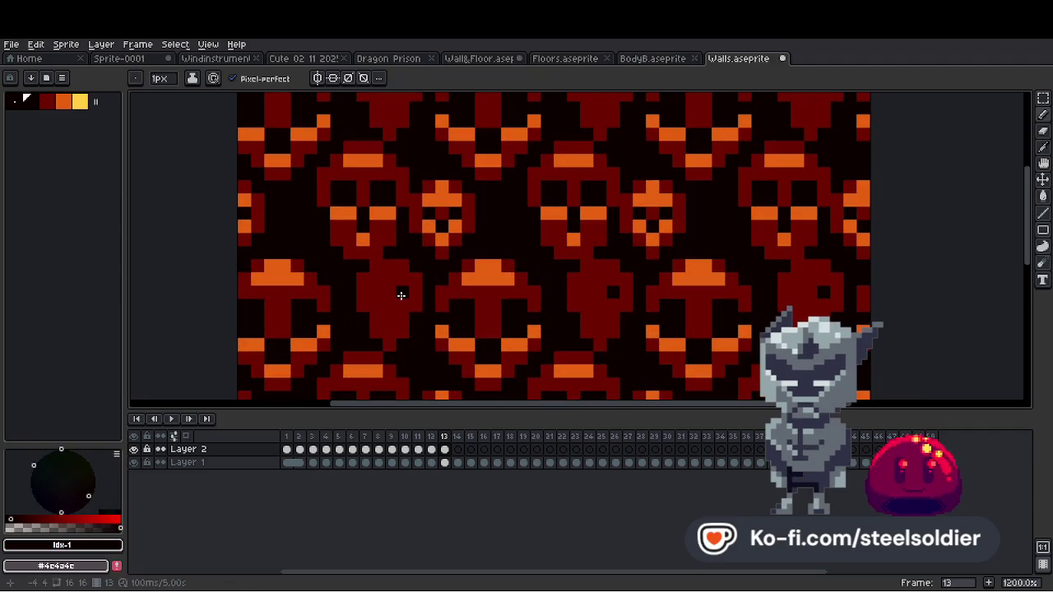
key(ctrl+z)
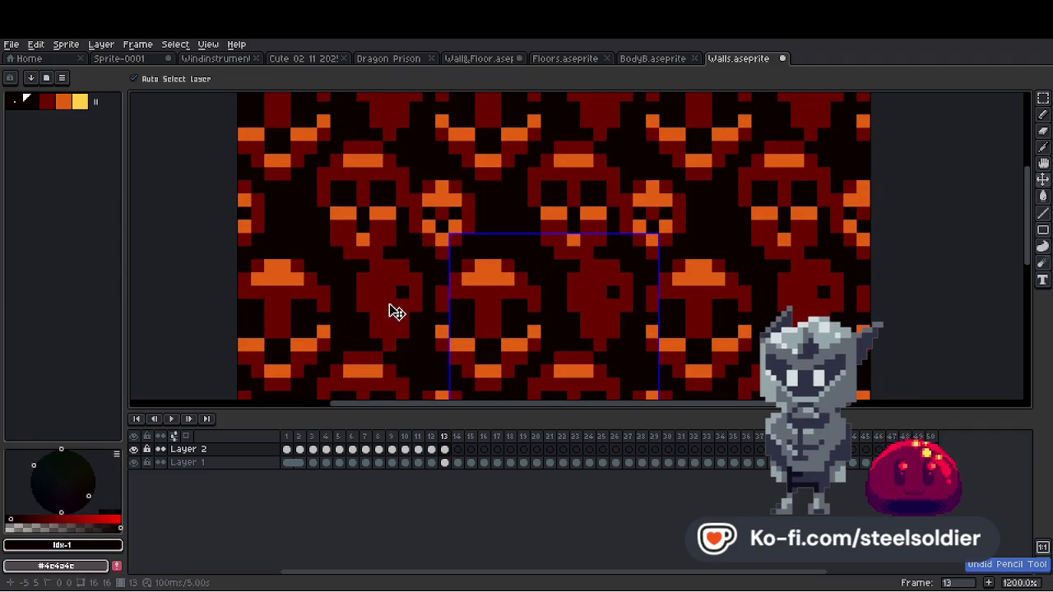
click(405, 298)
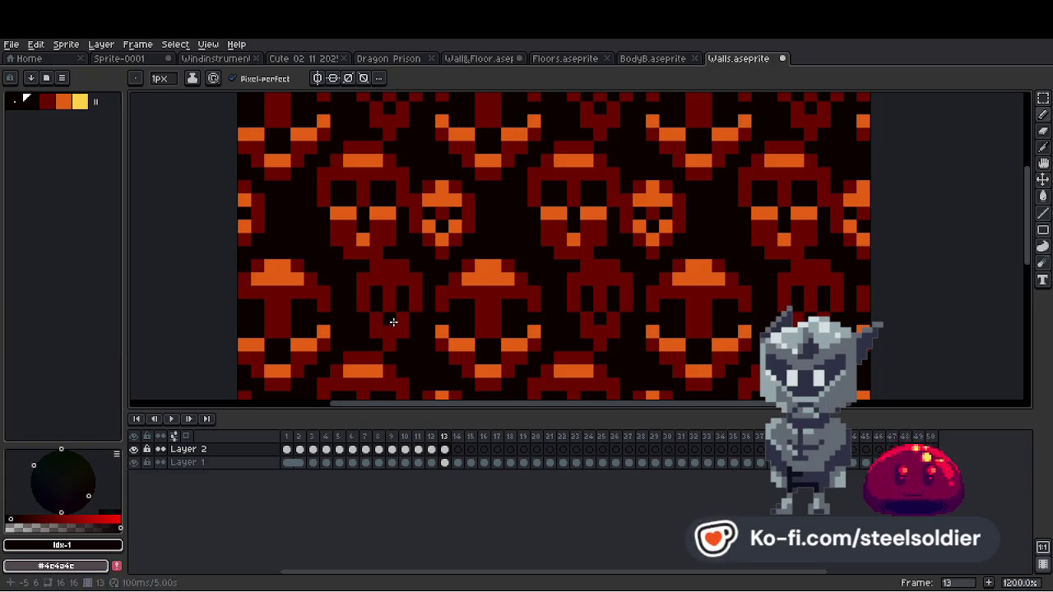
scroll(393, 322, down, 5)
scroll(411, 319, up, 5)
Switch between the orange and dark red colours and stamp a dark red dot onto the pattern.
alt+click(413, 319)
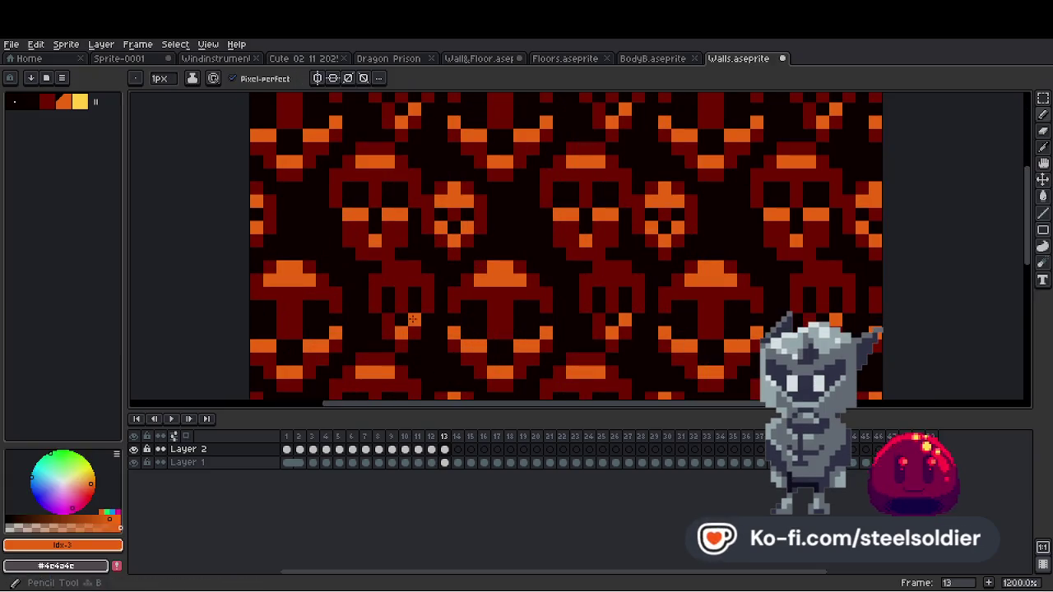
scroll(413, 319, down, 6)
scroll(444, 288, down, 1)
scroll(484, 269, up, 1)
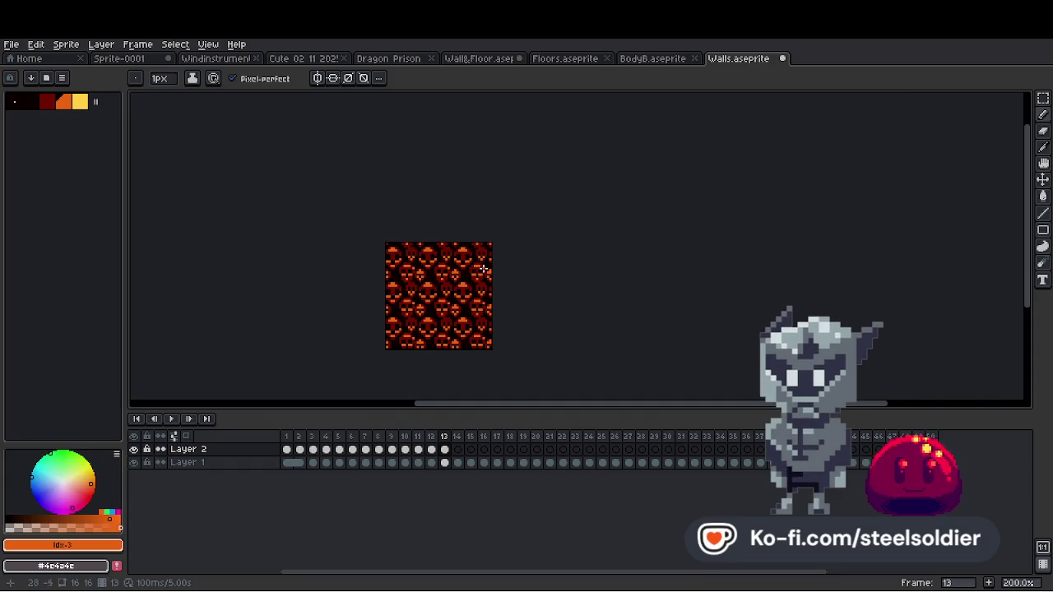
scroll(461, 279, up, 4)
alt+click(428, 292)
scroll(426, 278, up, 3)
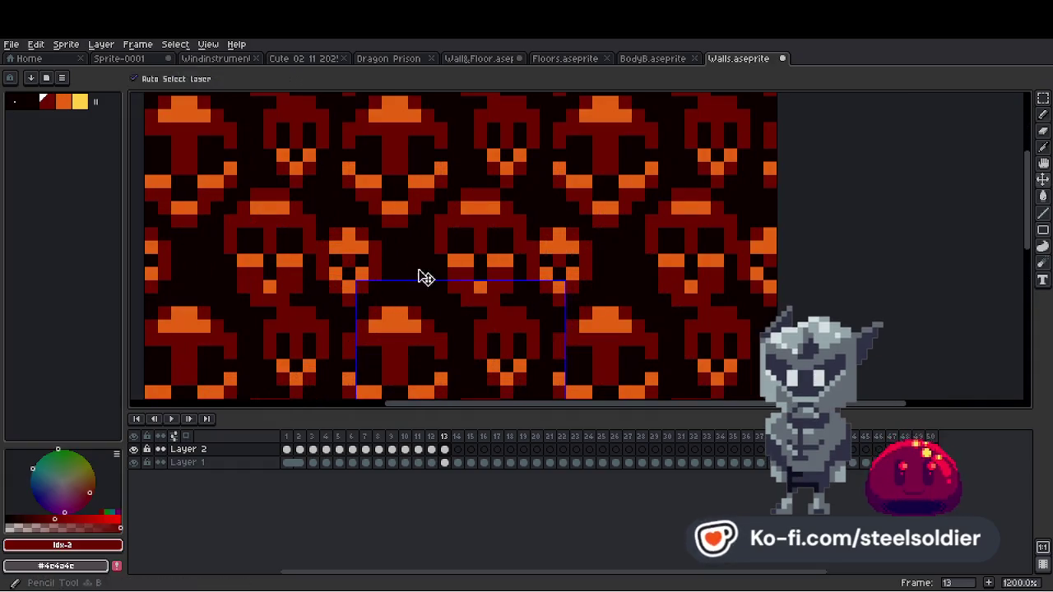
key(b)
click(417, 266)
scroll(417, 270, down, 2)
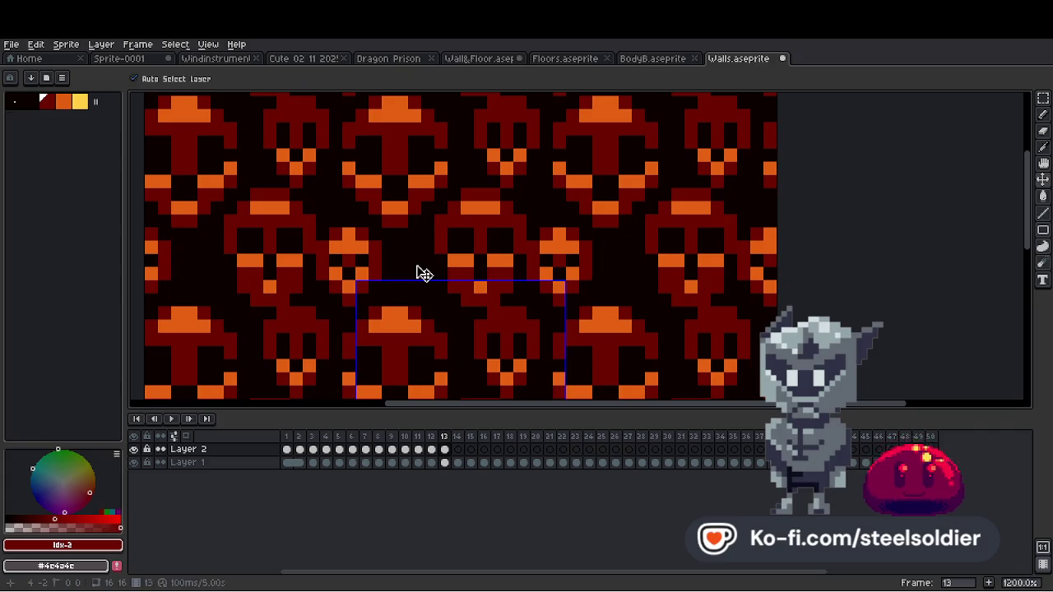
scroll(426, 261, down, 5)
scroll(428, 260, down, 1)
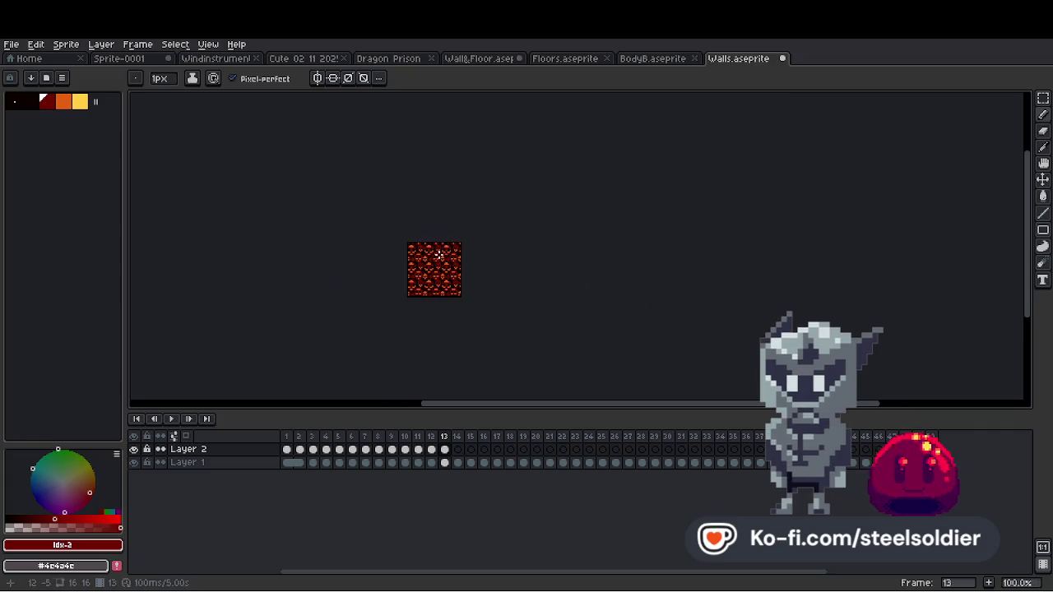
scroll(424, 271, up, 8)
scroll(412, 307, down, 4)
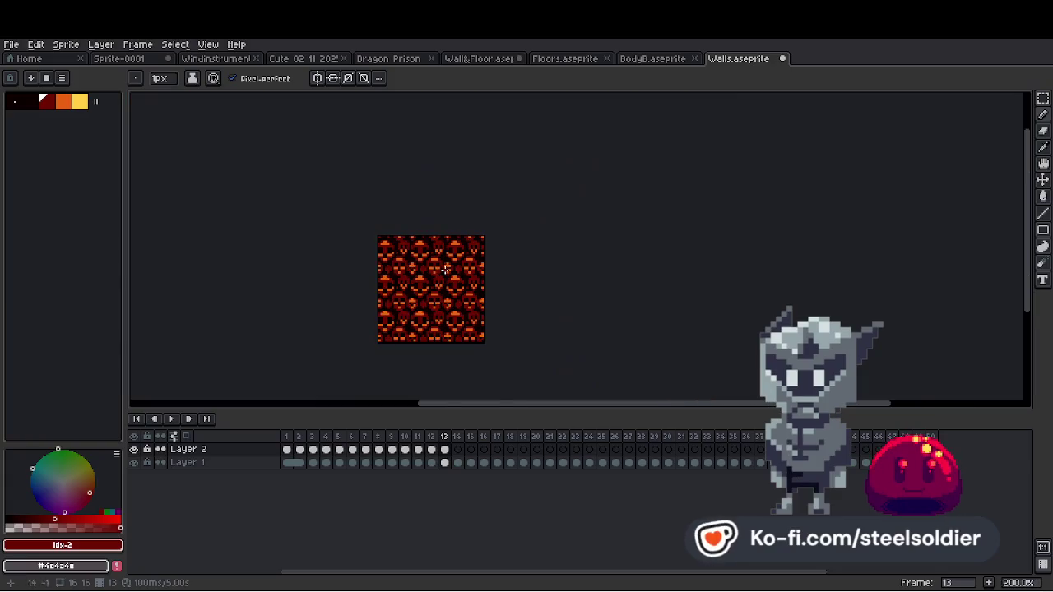
scroll(428, 321, up, 4)
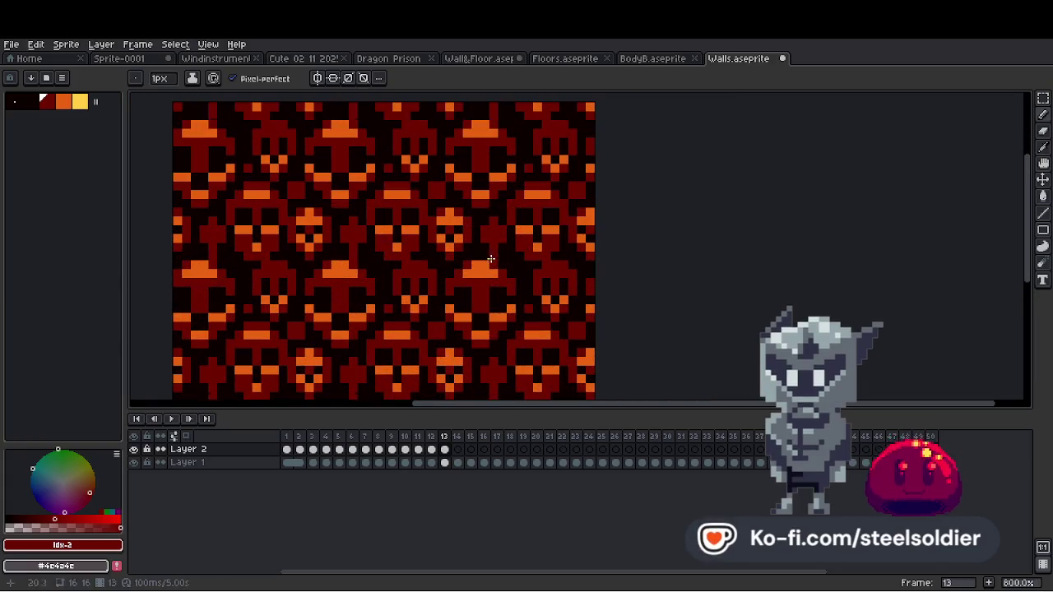
scroll(522, 266, down, 5)
scroll(526, 271, up, 6)
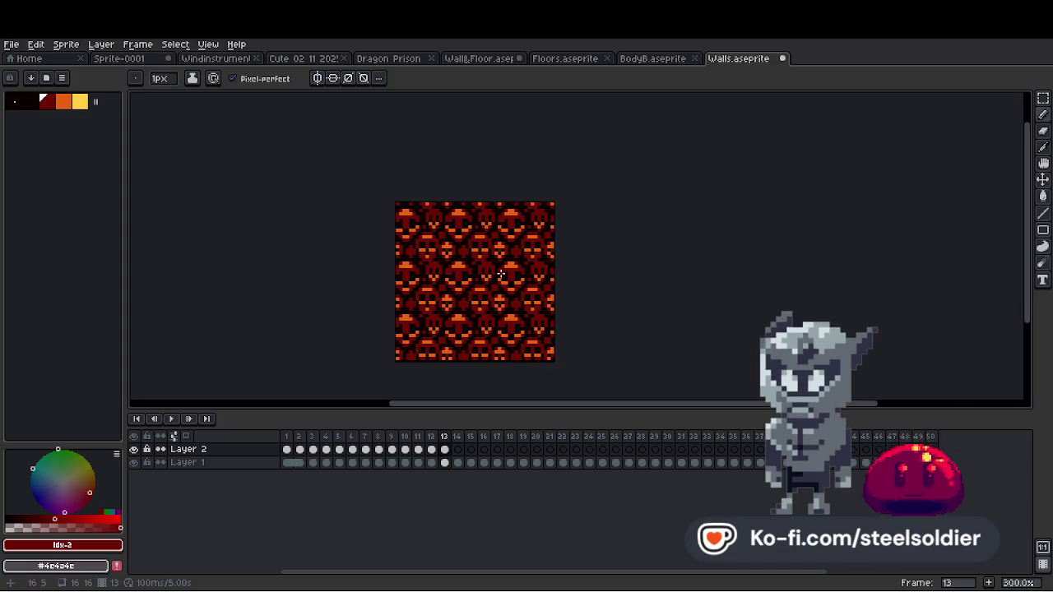
Sample the darkest, orange, red and black colours from the pattern, then undo the last pencil stroke.
alt+click(470, 306)
scroll(461, 280, down, 2)
scroll(462, 281, up, 1)
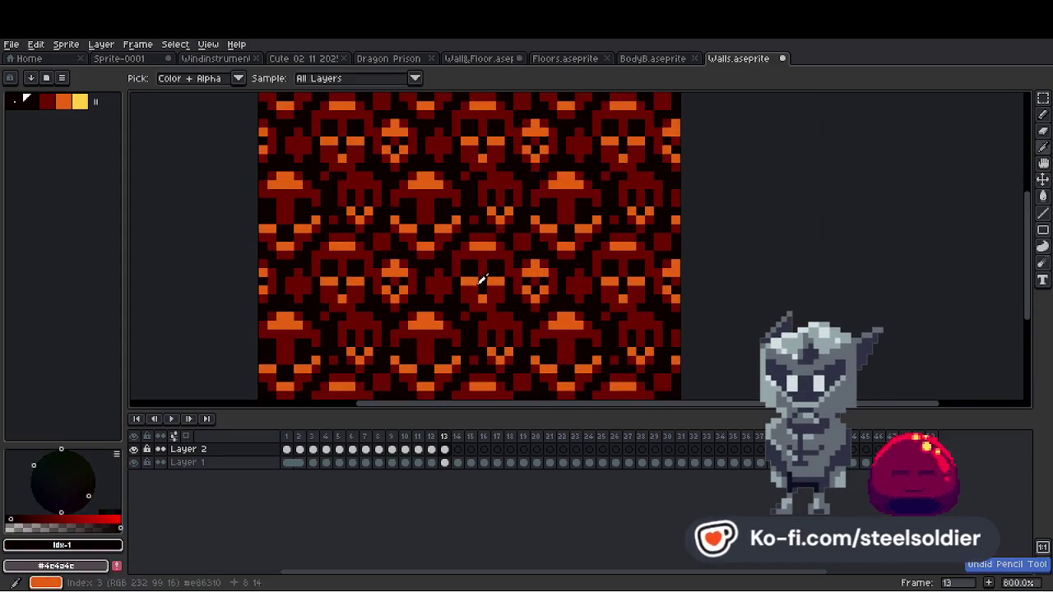
alt+click(479, 278)
scroll(476, 276, down, 4)
scroll(476, 276, up, 3)
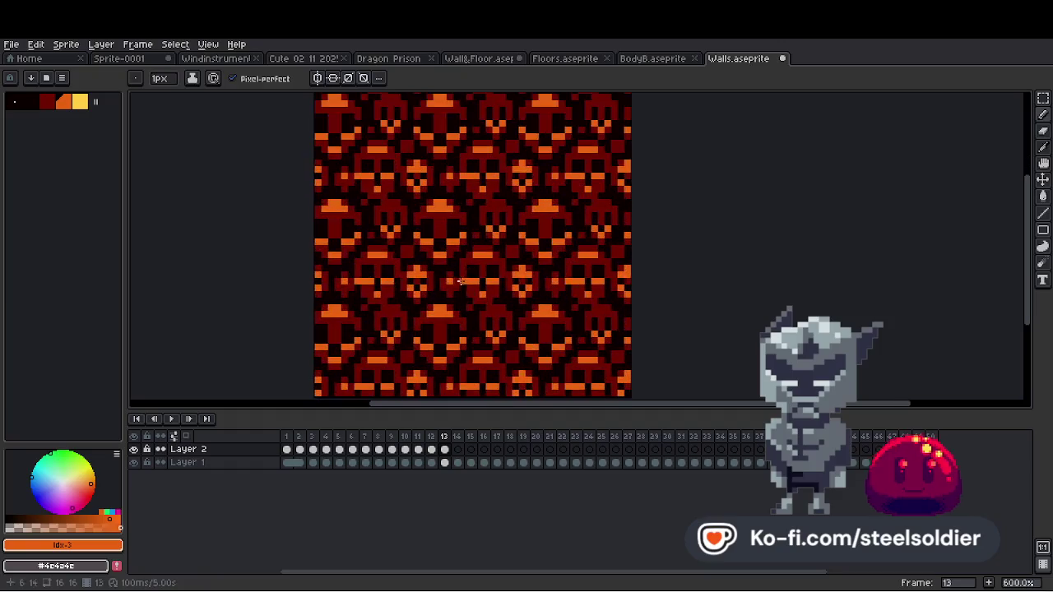
alt+click(472, 273)
scroll(469, 271, down, 4)
scroll(470, 271, up, 3)
key(ctrl)
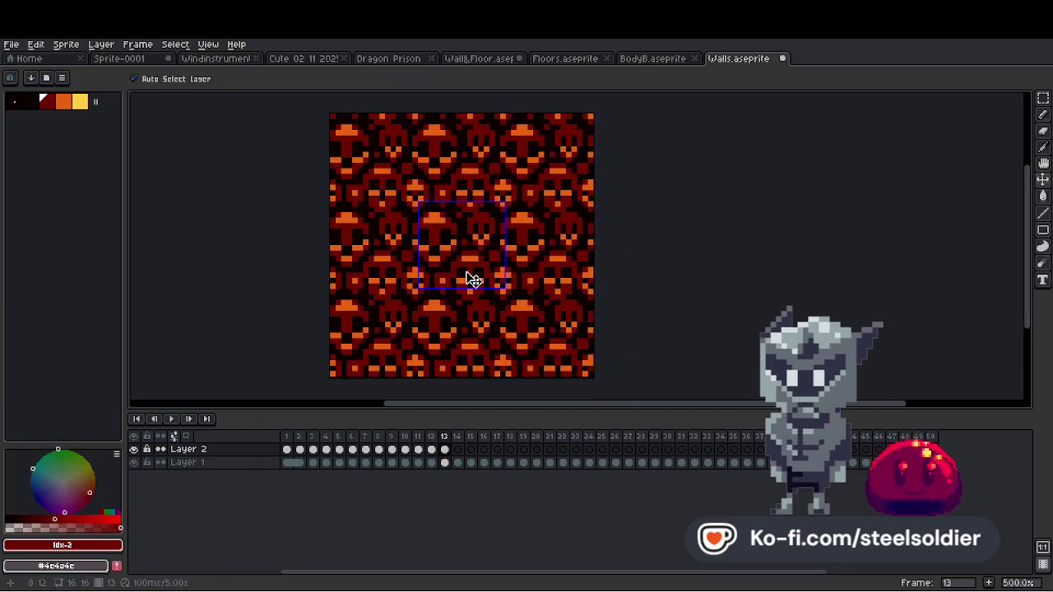
scroll(474, 280, down, 3)
scroll(416, 276, up, 5)
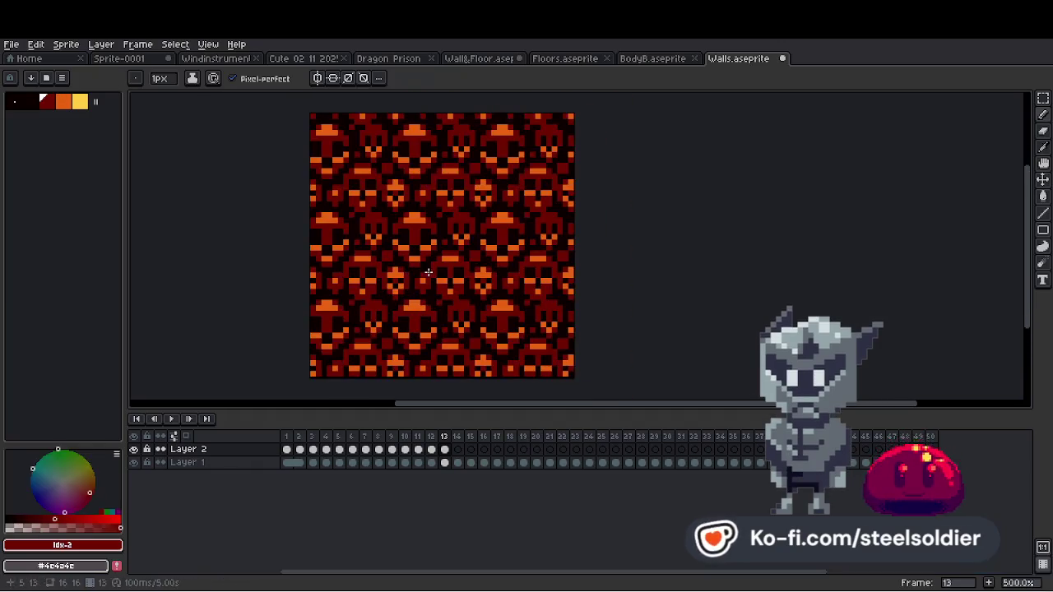
key(alt)
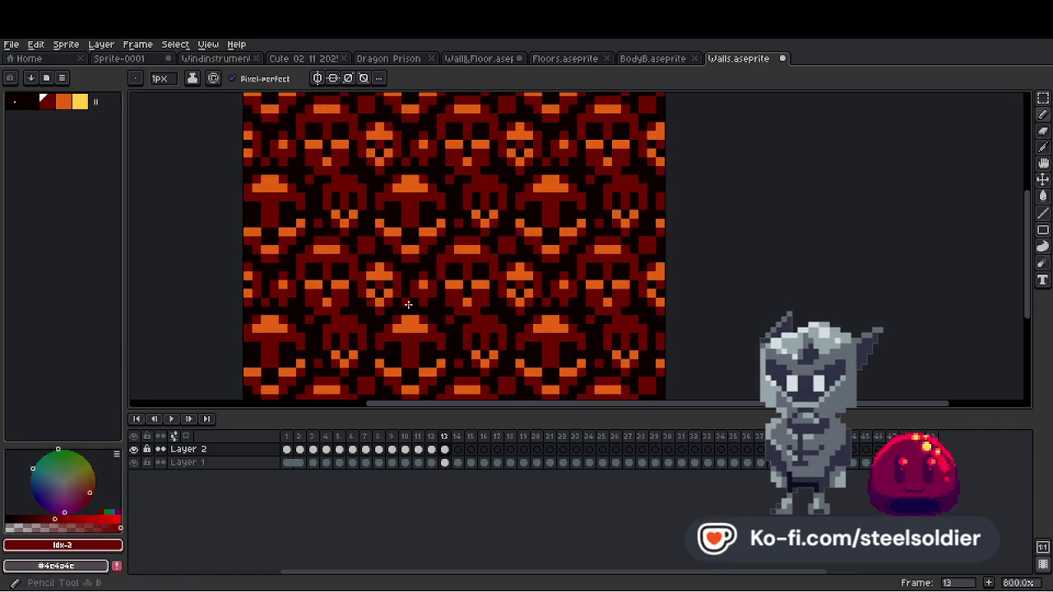
key(alt)
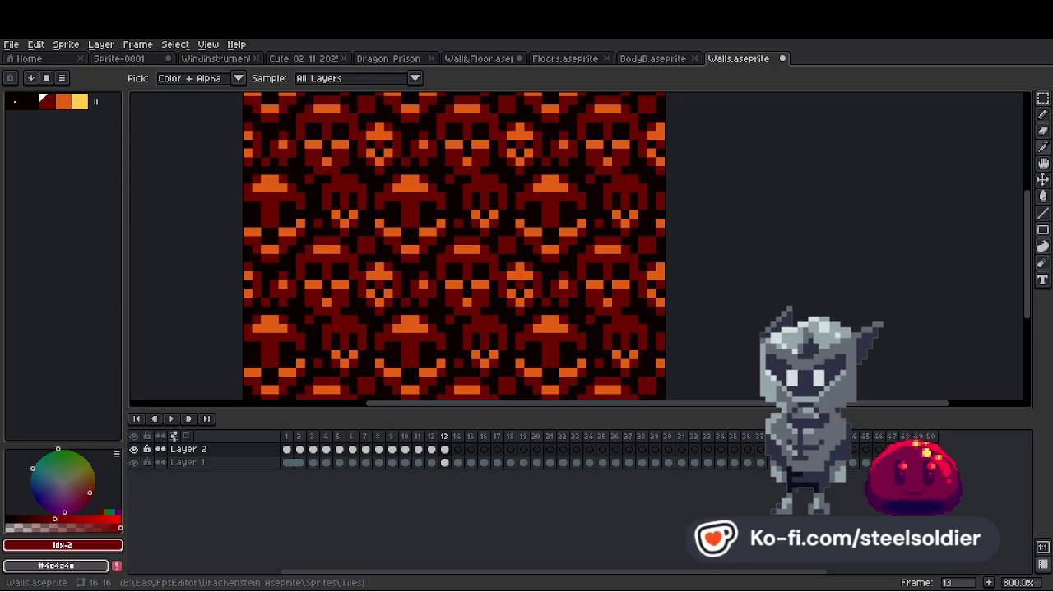
scroll(441, 271, down, 5)
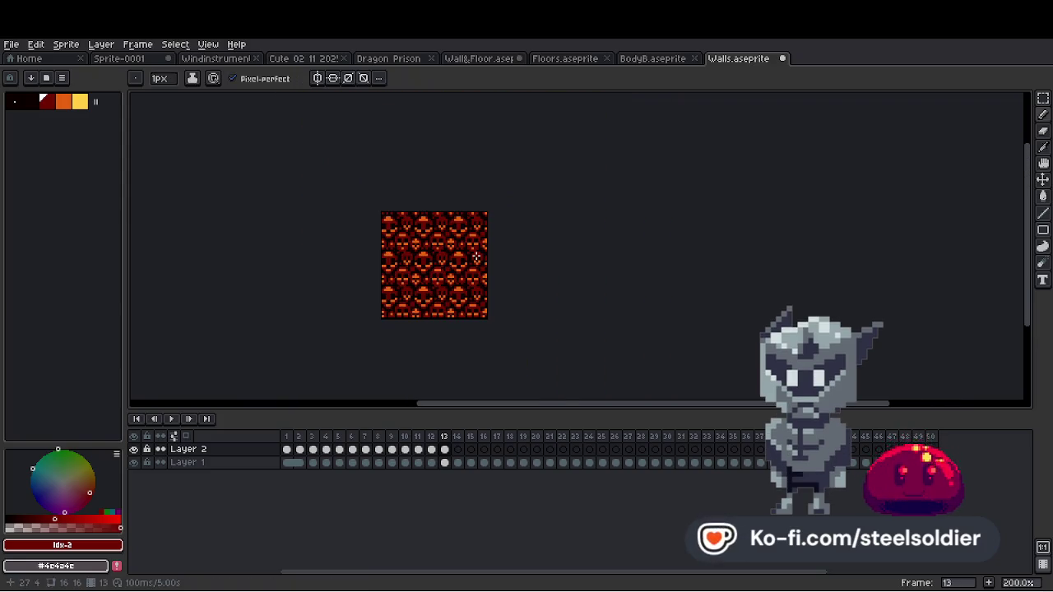
scroll(450, 243, up, 3)
scroll(450, 242, down, 4)
scroll(453, 242, up, 1)
scroll(452, 242, up, 1)
scroll(440, 276, up, 1)
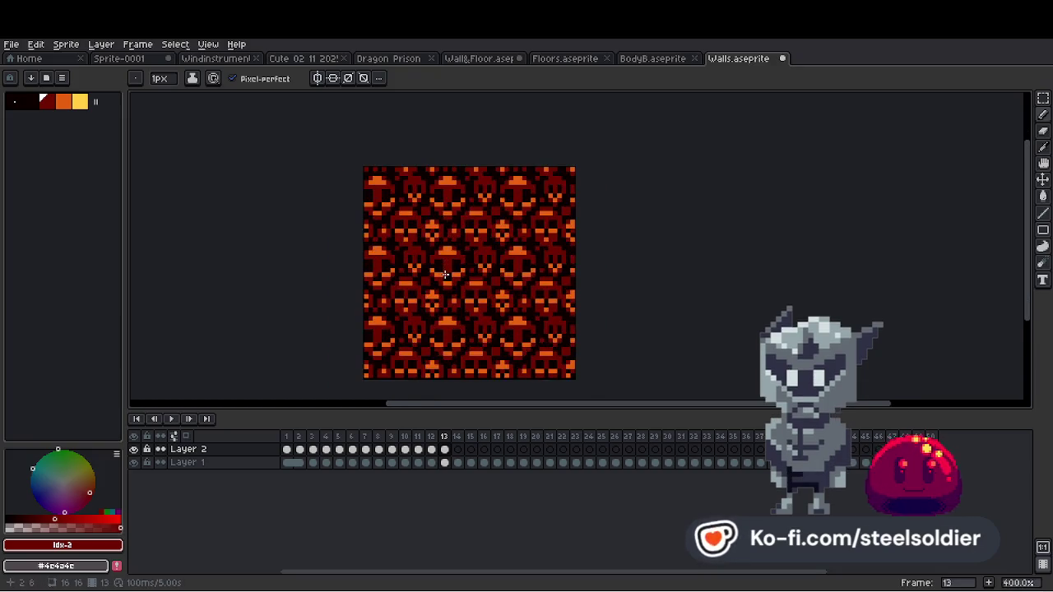
scroll(441, 274, down, 2)
scroll(438, 275, up, 2)
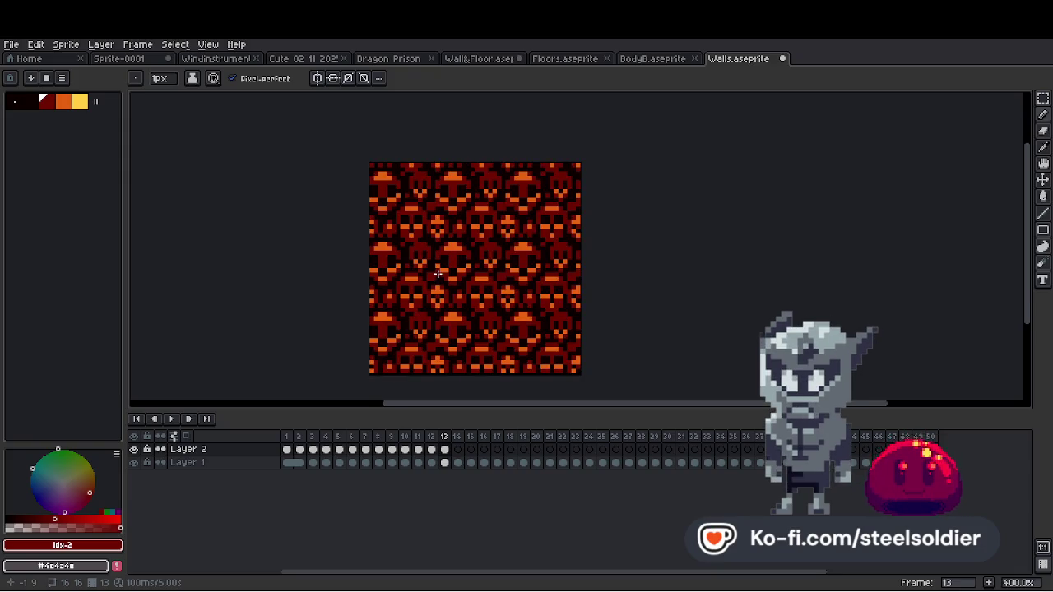
scroll(438, 274, up, 3)
scroll(439, 273, down, 4)
scroll(494, 271, up, 1)
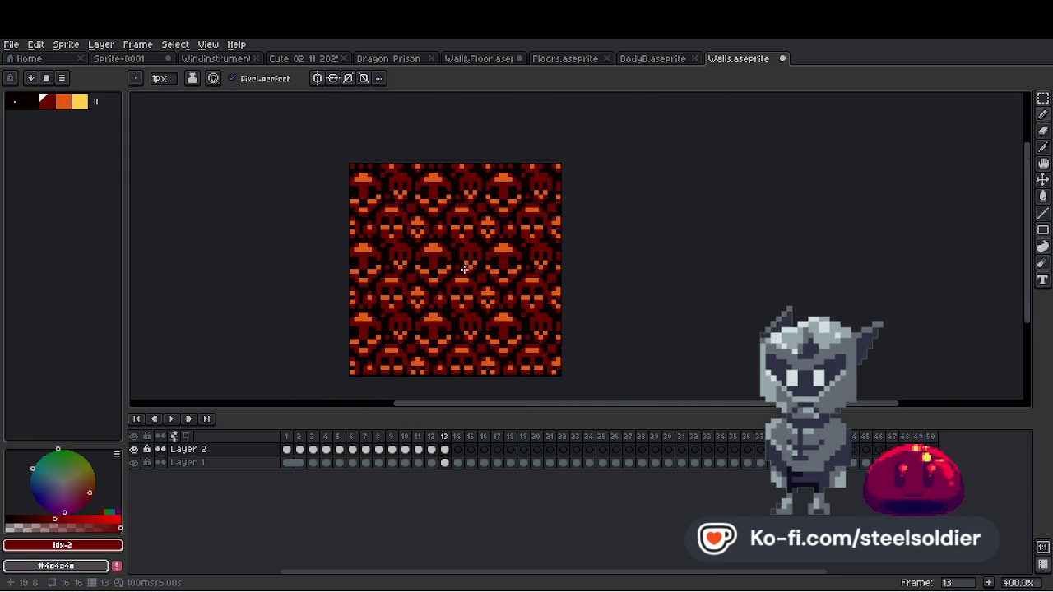
scroll(464, 268, up, 3)
scroll(376, 212, up, 3)
key(alt)
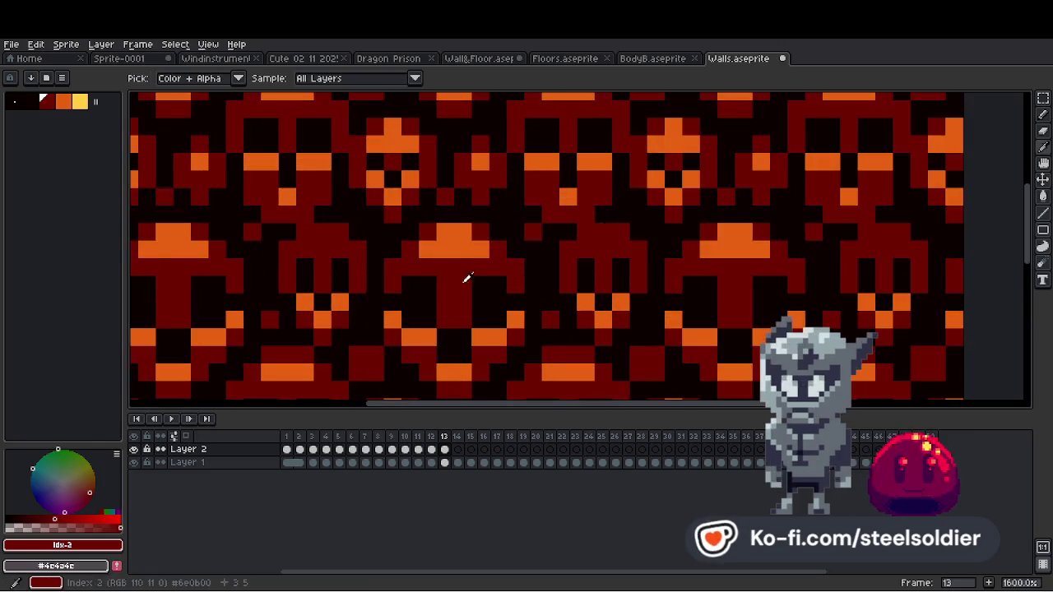
scroll(452, 272, down, 3)
scroll(448, 263, up, 3)
alt+click(450, 238)
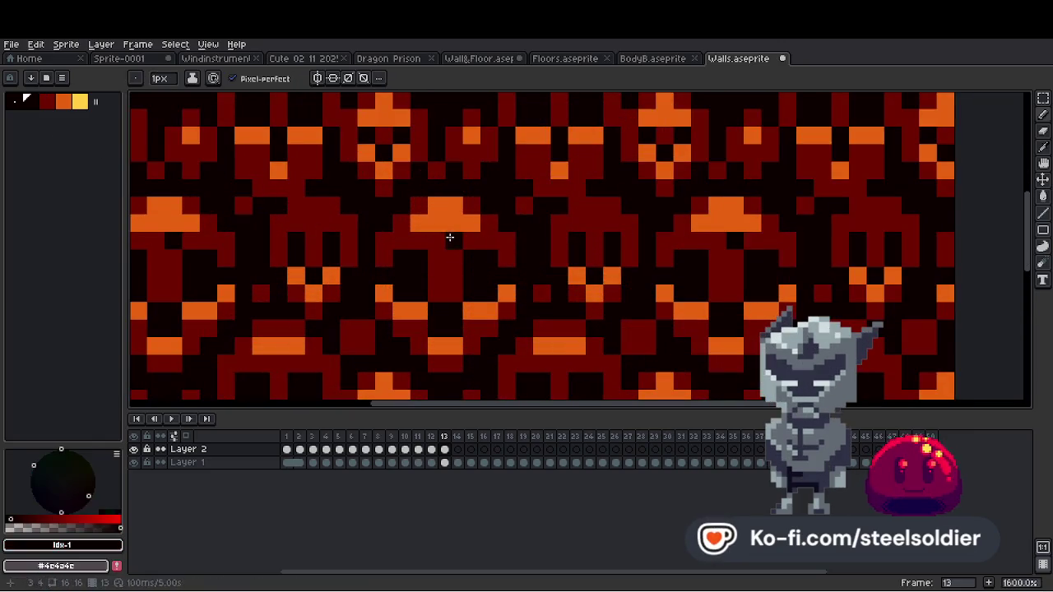
scroll(468, 237, down, 4)
scroll(446, 205, up, 2)
key(ctrl+z)
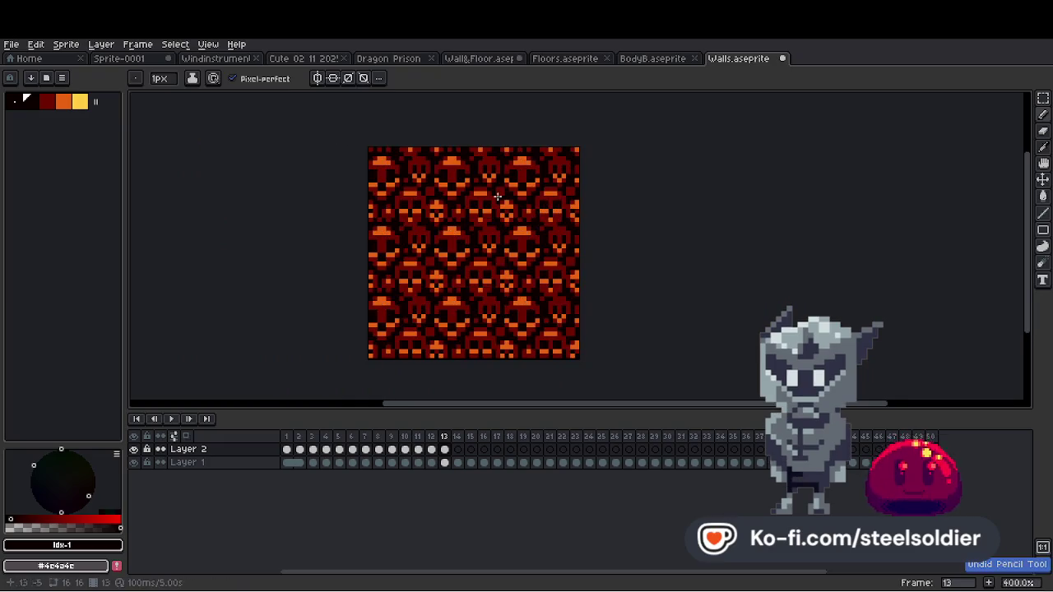
scroll(446, 206, up, 1)
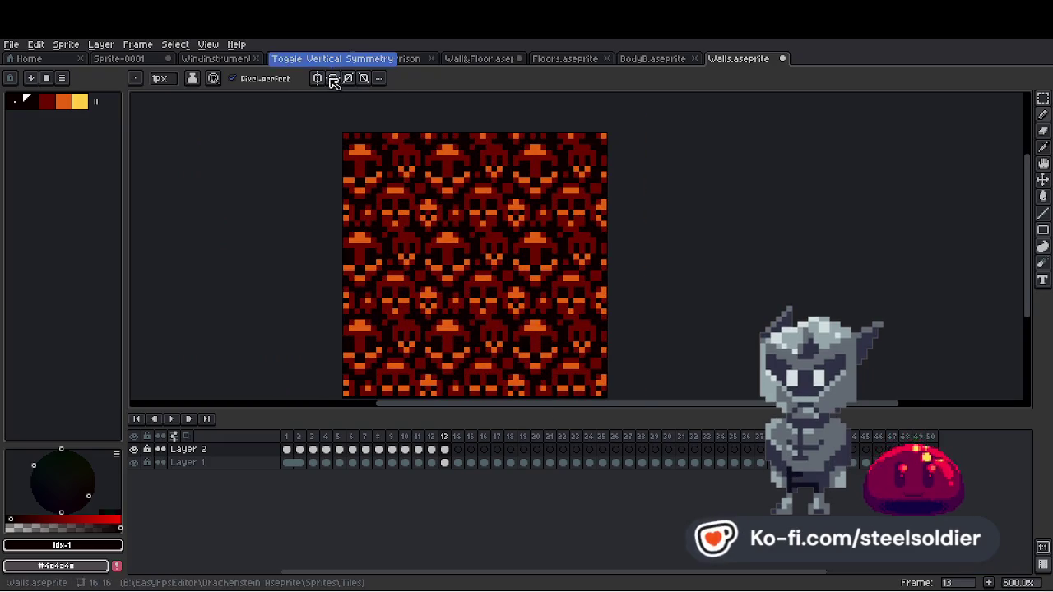
Set Tiled Mode to None to turn off the tiled preview.
click(208, 44)
mouse_move(271, 95)
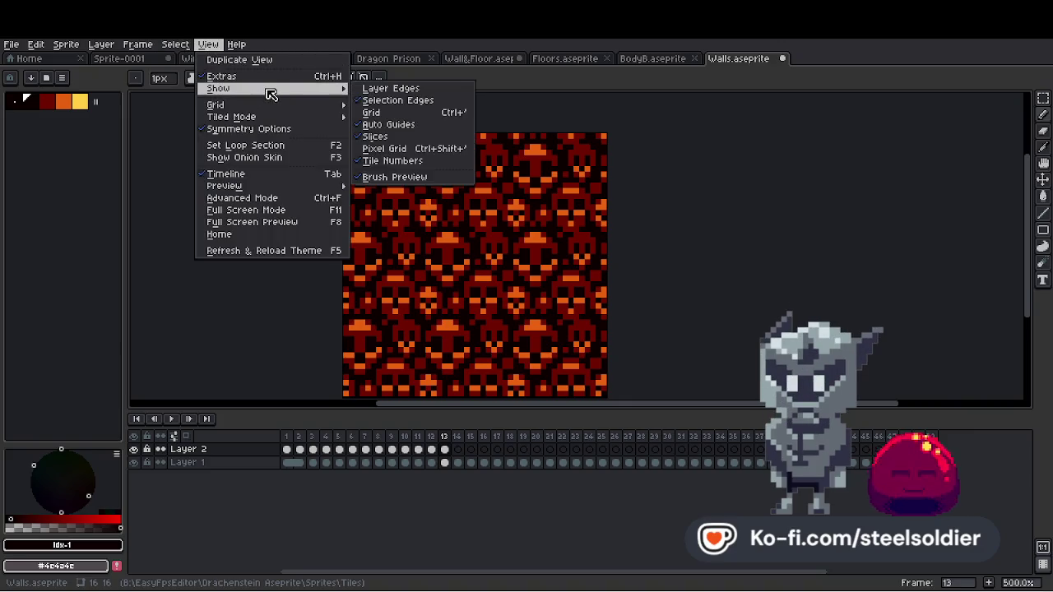
mouse_move(325, 91)
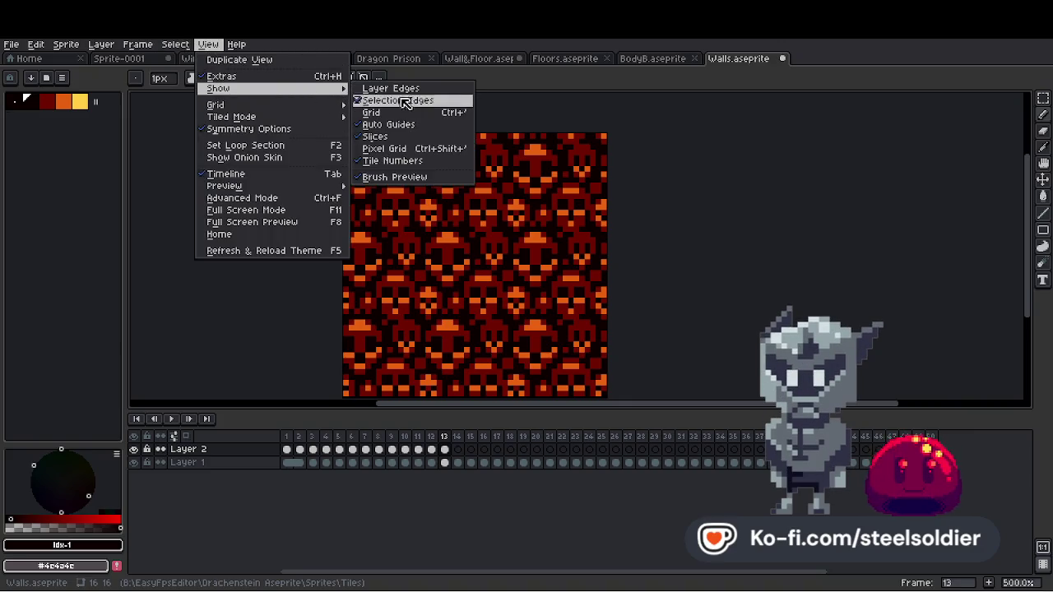
click(369, 111)
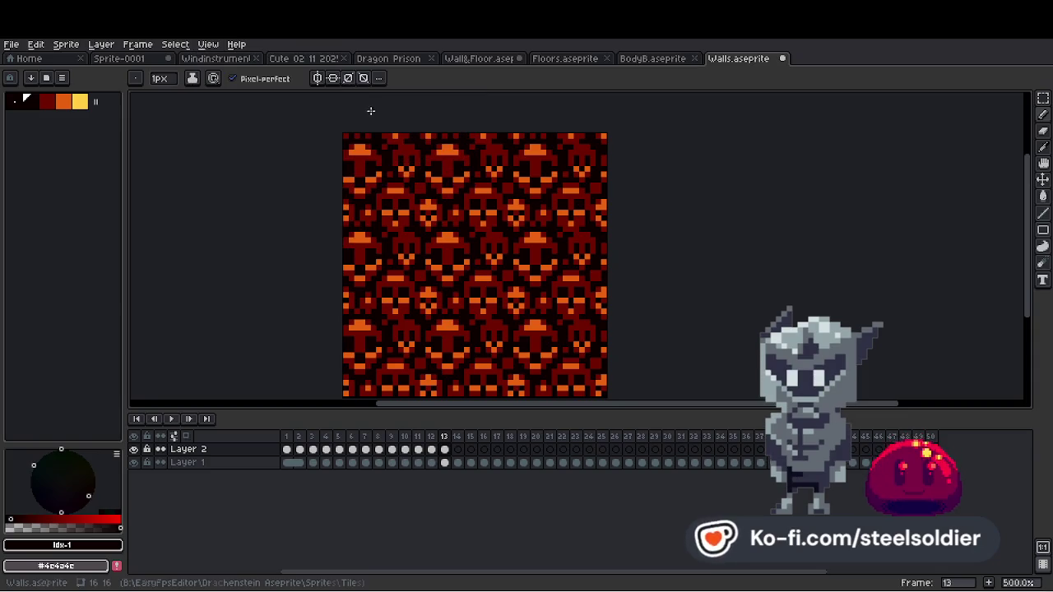
click(207, 52)
mouse_move(247, 113)
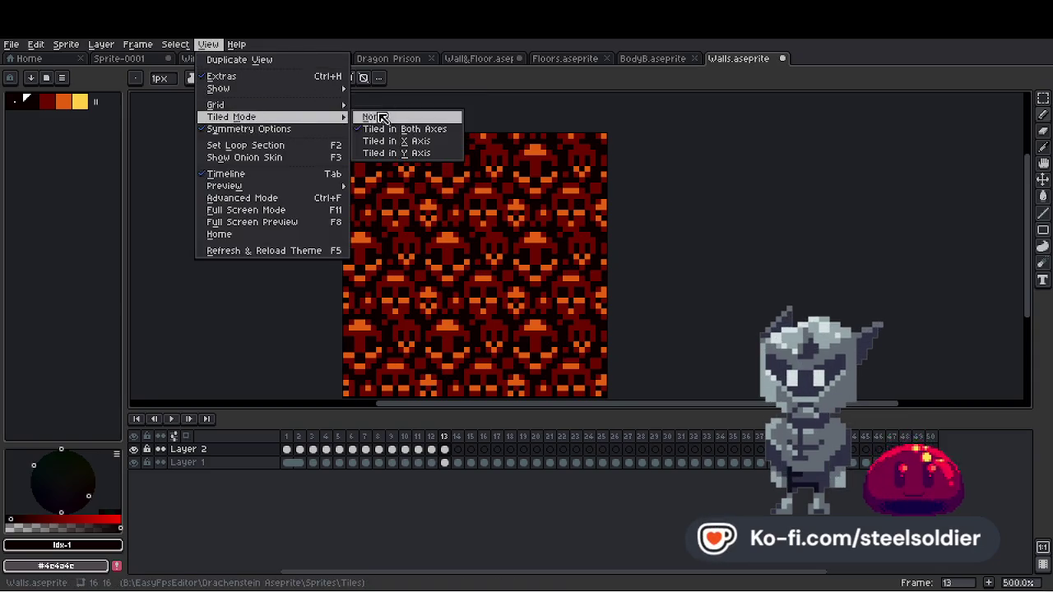
click(380, 119)
Look through wall tile frames 13, 14, 1, 3 and 2.
click(431, 449)
click(444, 449)
click(458, 450)
scroll(464, 213, up, 4)
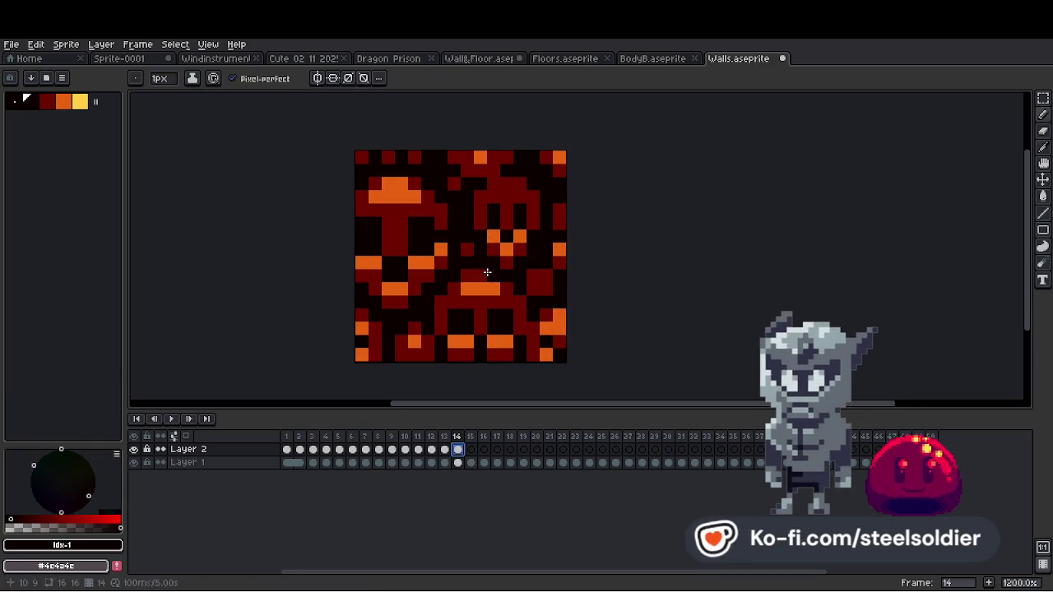
click(288, 449)
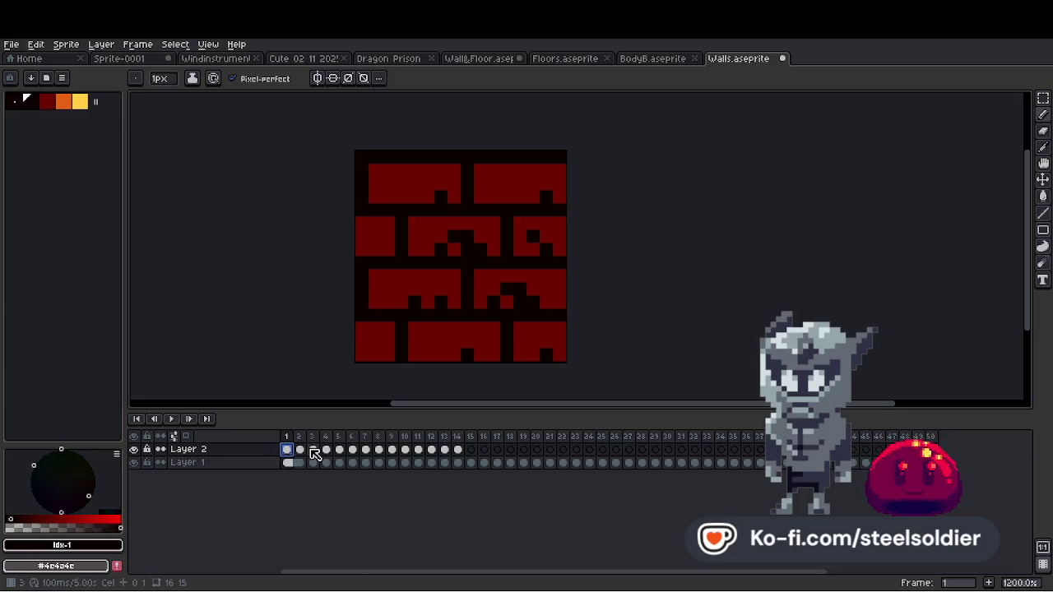
click(312, 451)
scroll(376, 234, up, 1)
click(288, 450)
click(298, 450)
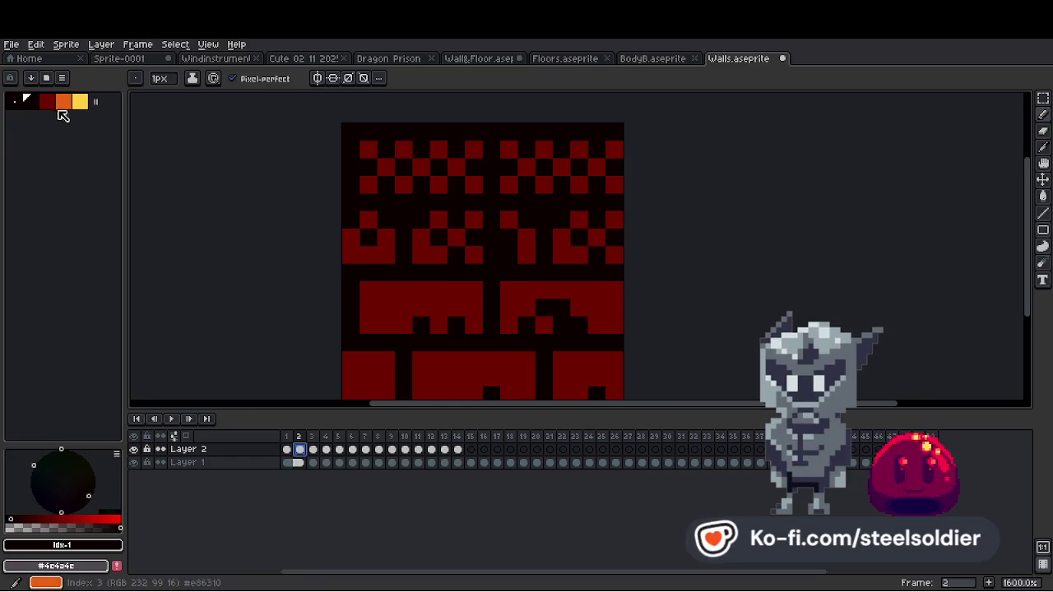
Try an orange stroke up the tile's left edge, then undo it.
click(64, 102)
click(347, 204)
drag(346, 217, 346, 186)
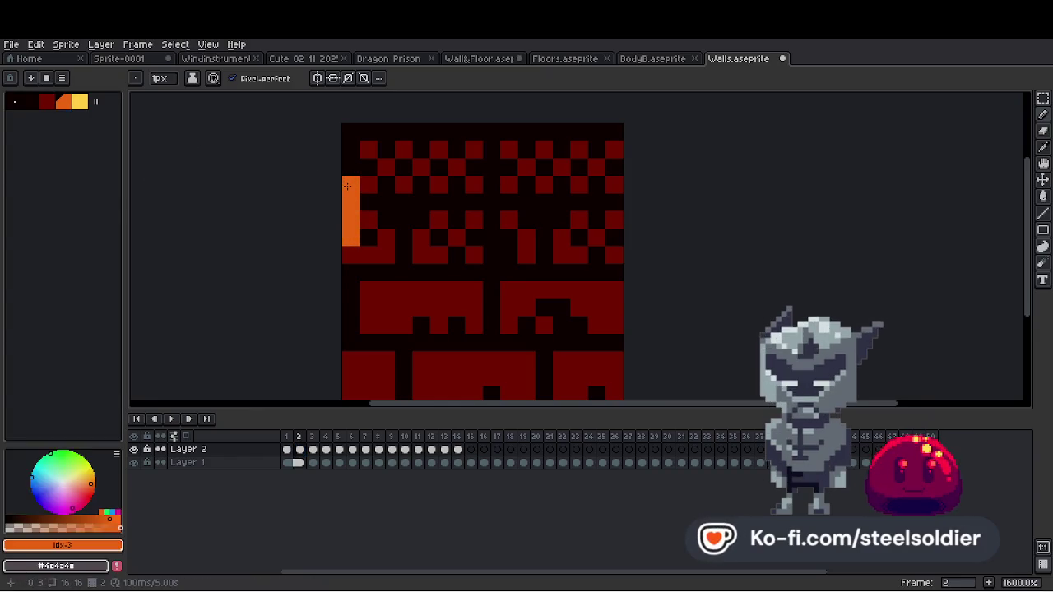
key(ctrl+z)
key(ctrl+z)
key(ctrl+z)
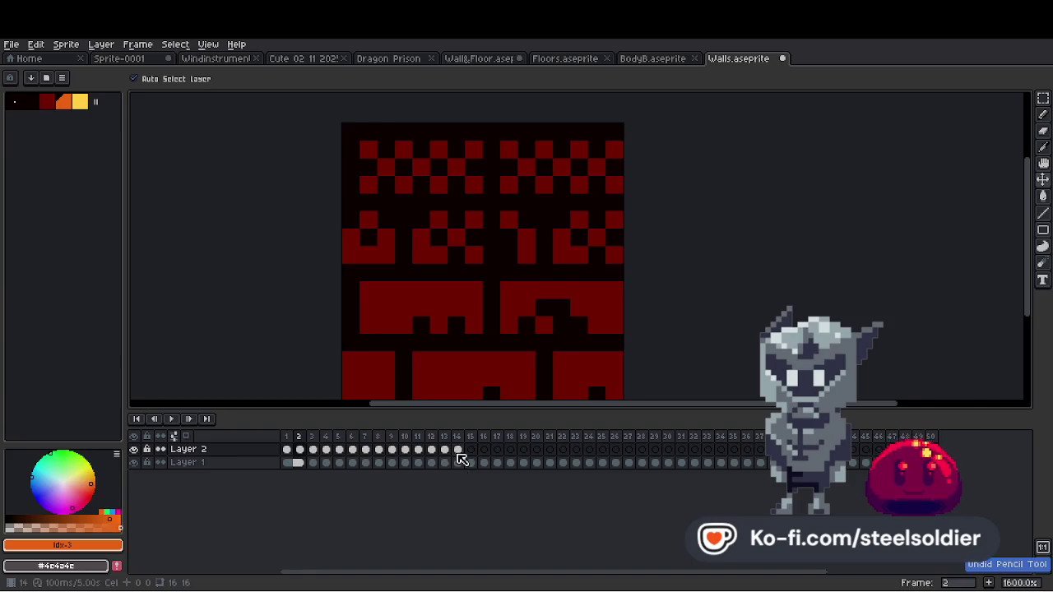
On frame 14, paint over the stray orange pixels along the top rows with the darkest colour.
click(458, 450)
click(27, 101)
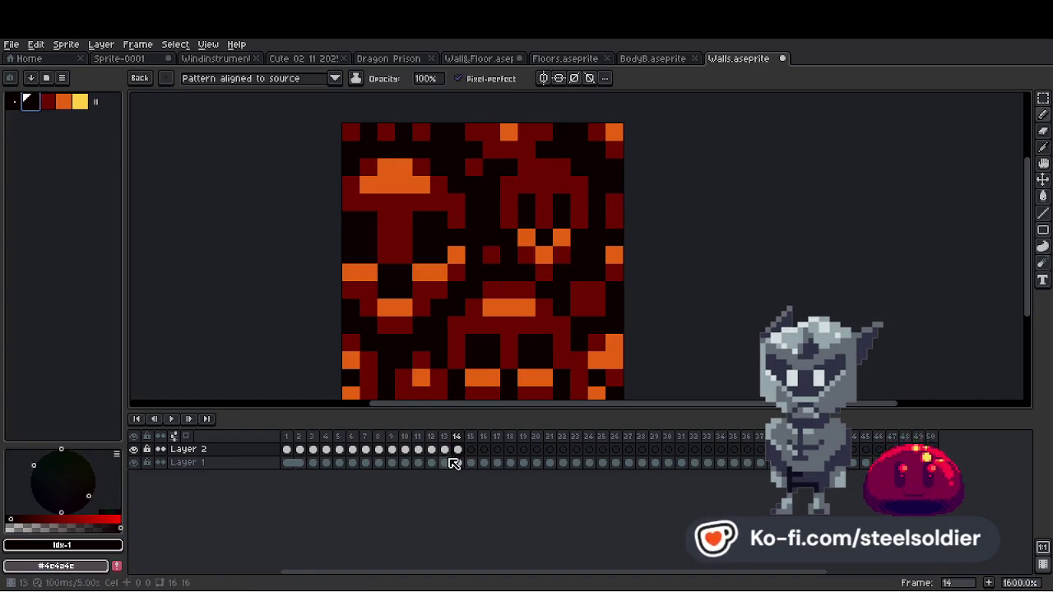
drag(480, 150, 612, 149)
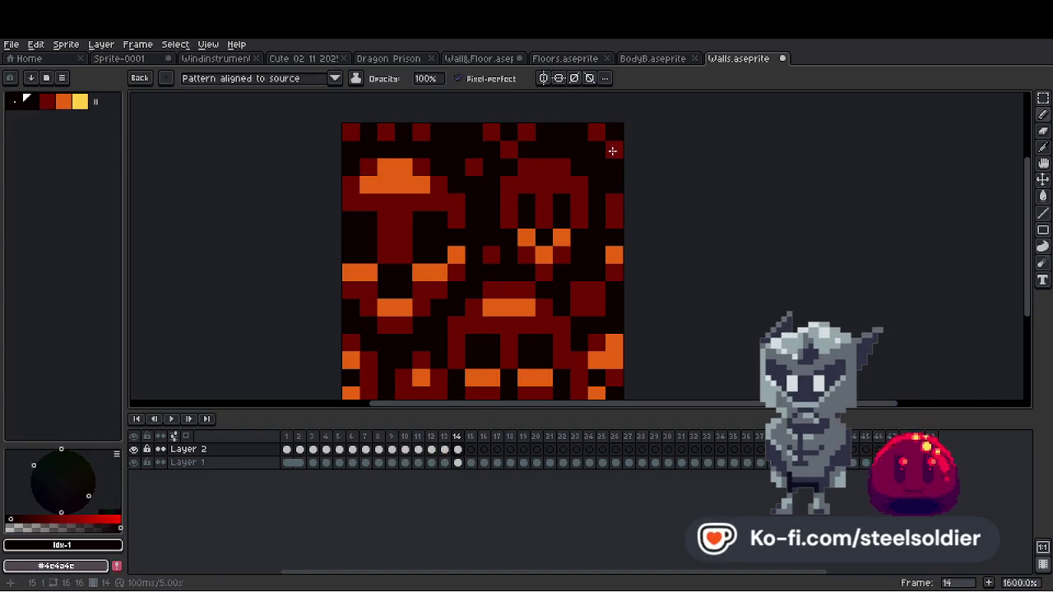
drag(403, 167, 386, 186)
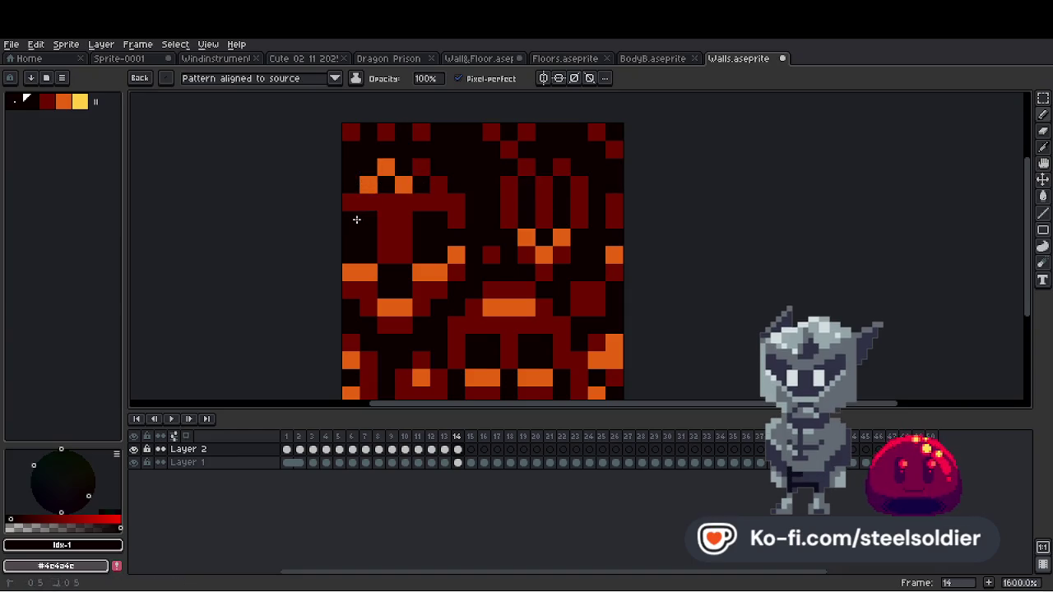
click(610, 216)
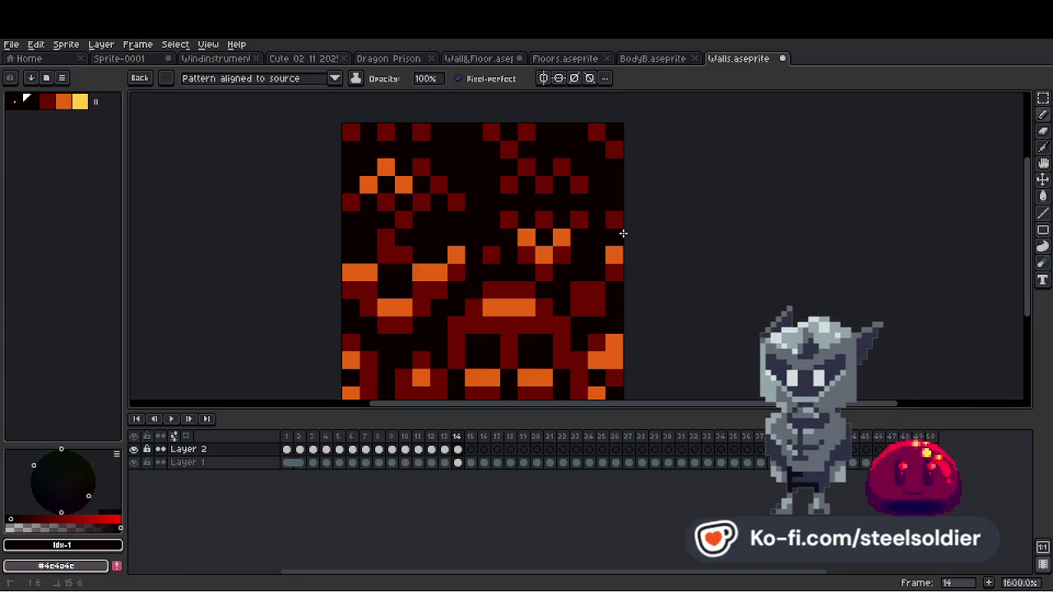
scroll(622, 234, down, 5)
click(11, 44)
Export the Walls sprite with Export As, confirming the settings and accepting both prompts.
mouse_move(94, 155)
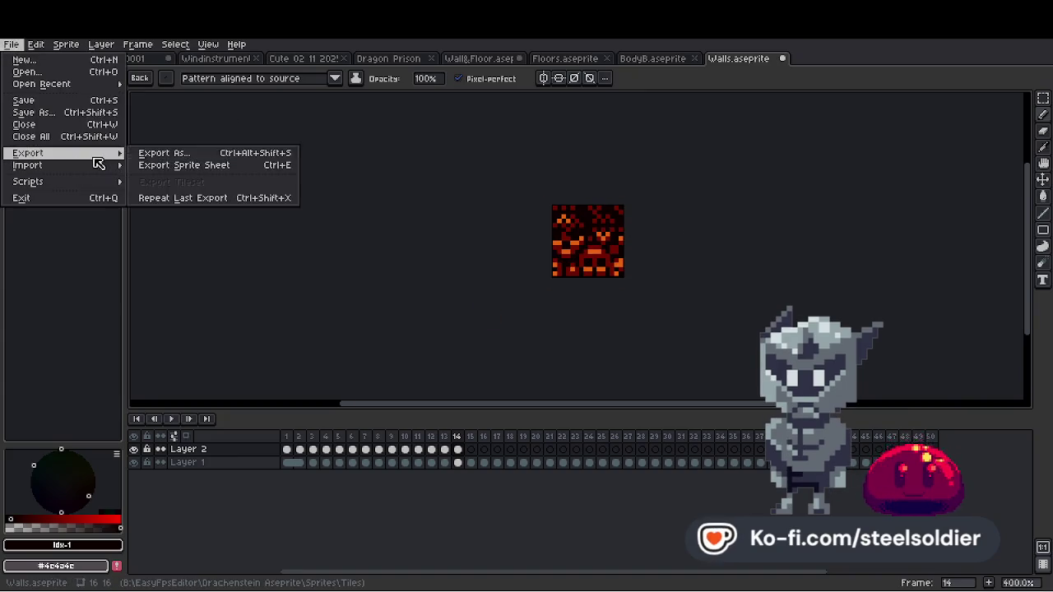
click(164, 153)
click(180, 210)
click(488, 345)
click(518, 344)
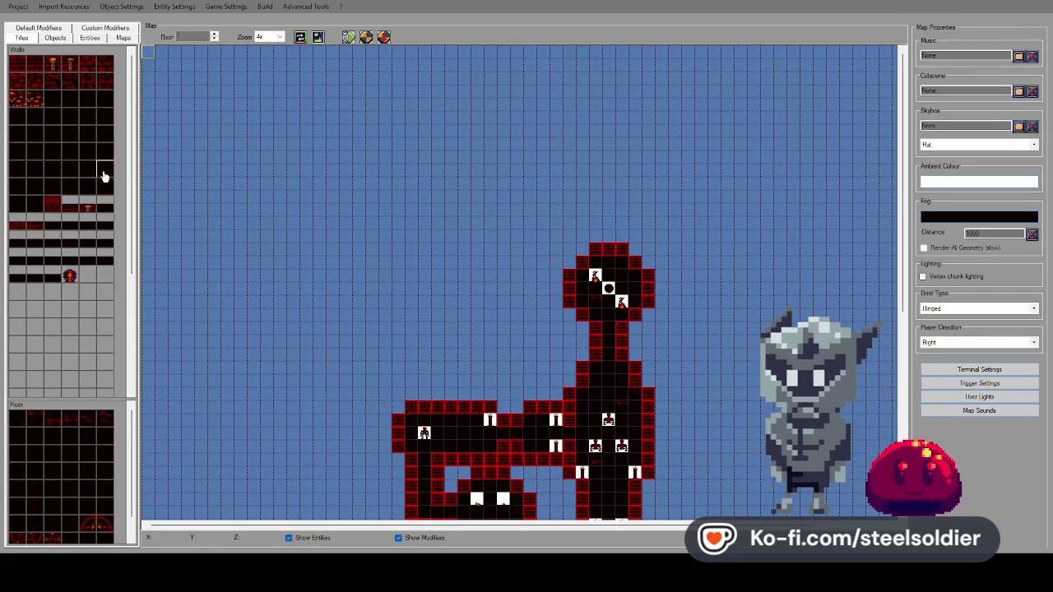
Move up to floor 3, load Level2.eem, and switch to its script in the text editor.
scroll(583, 301, down, 5)
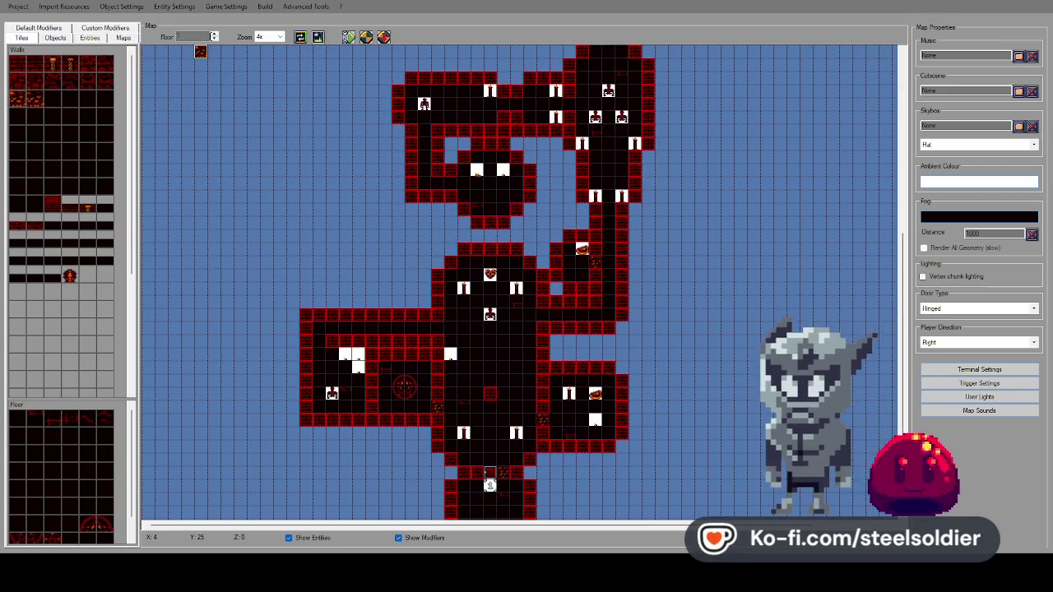
click(213, 37)
click(213, 37)
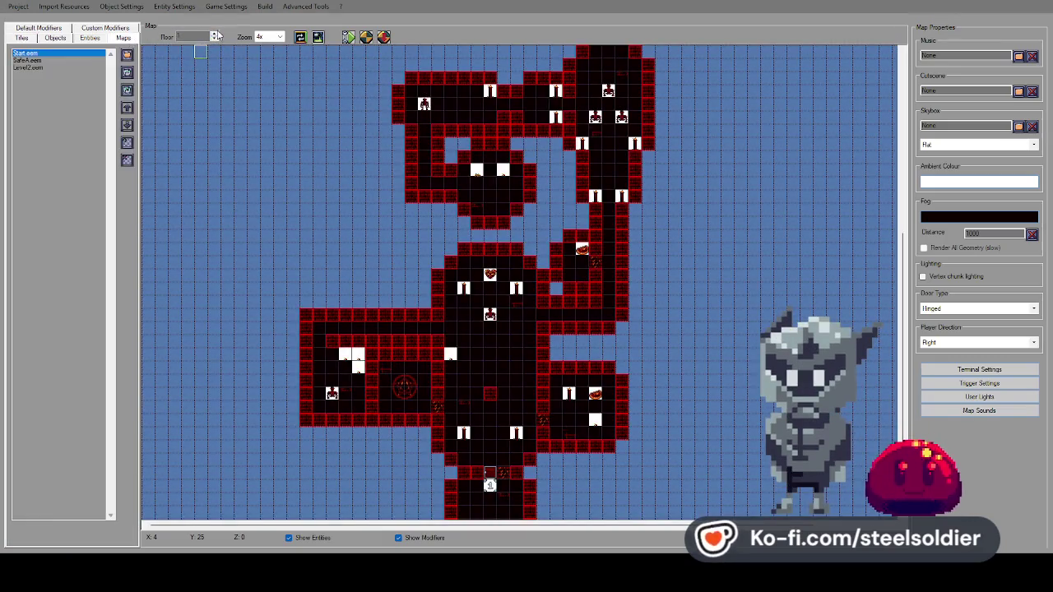
click(63, 67)
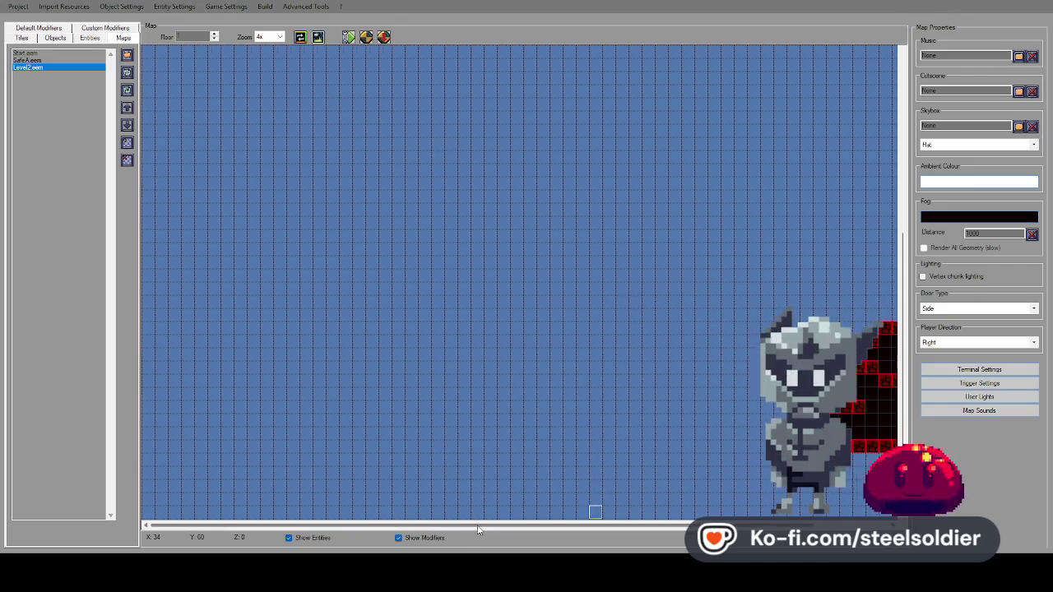
drag(477, 527, 558, 526)
key(alt+Tab)
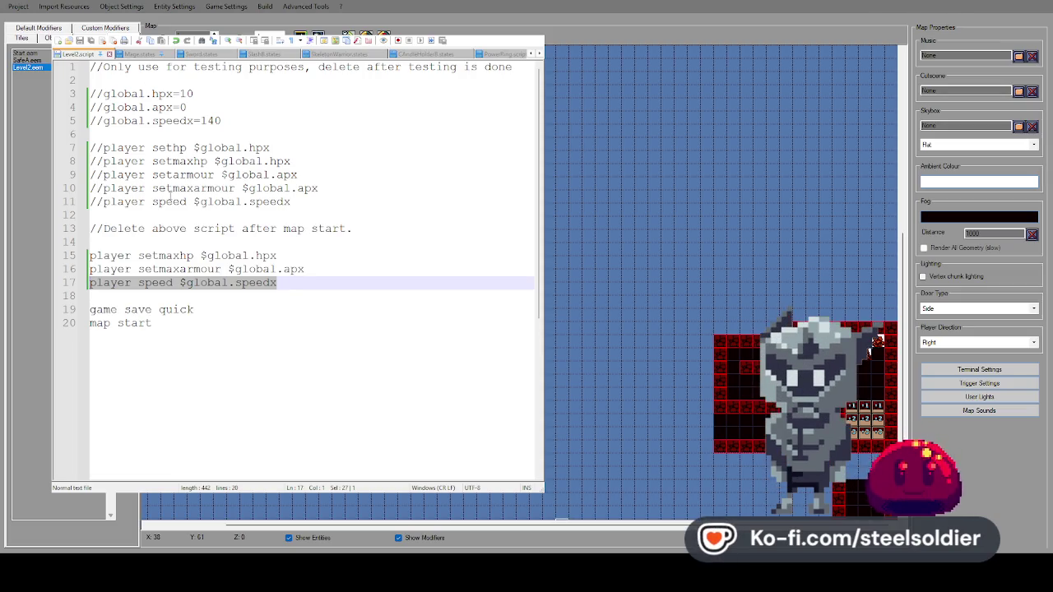
Comment out lines 15 and 16 with // prefixes.
key(Up)
key(Up)
text(//)
key(Down)
key(Home)
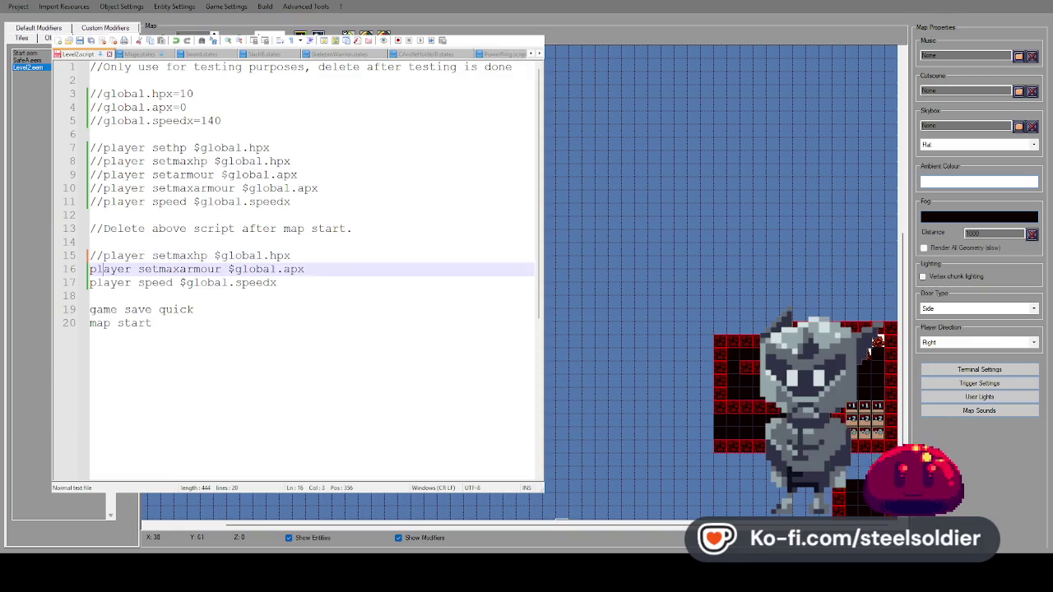
text(//)
key(Down)
key(Home)
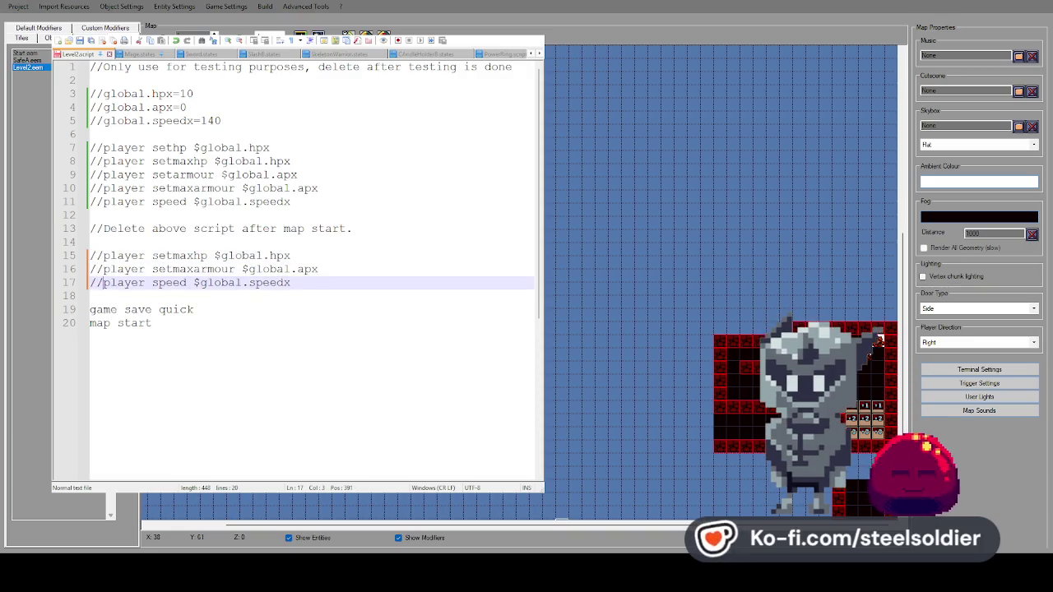
Uncomment the global.hpx, global.apx and global.speedx lines.
click(103, 94)
key(BackSpace)
key(BackSpace)
click(104, 107)
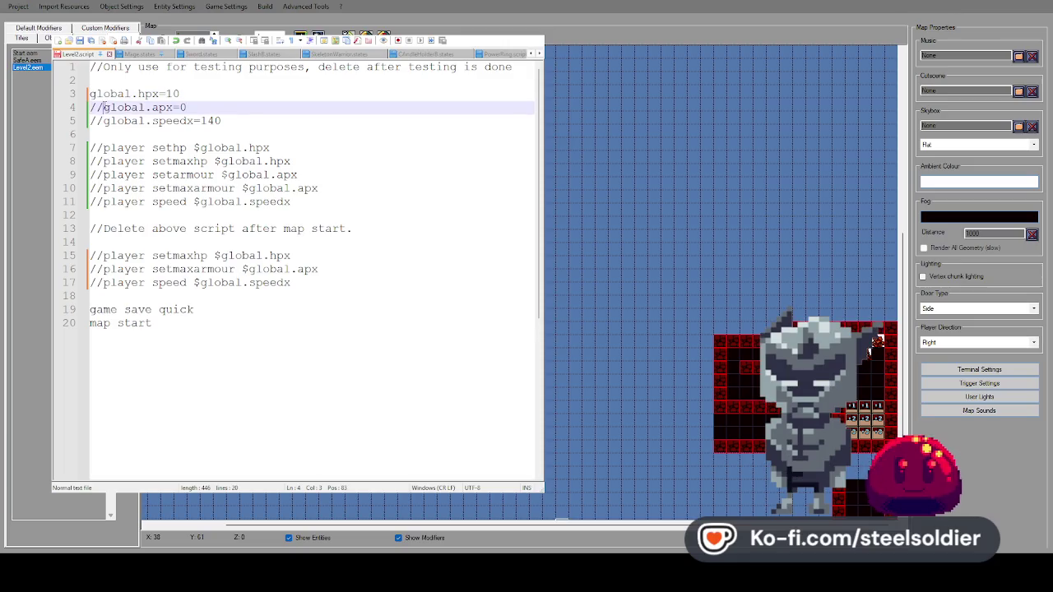
click(91, 121)
key(BackSpace)
key(Return)
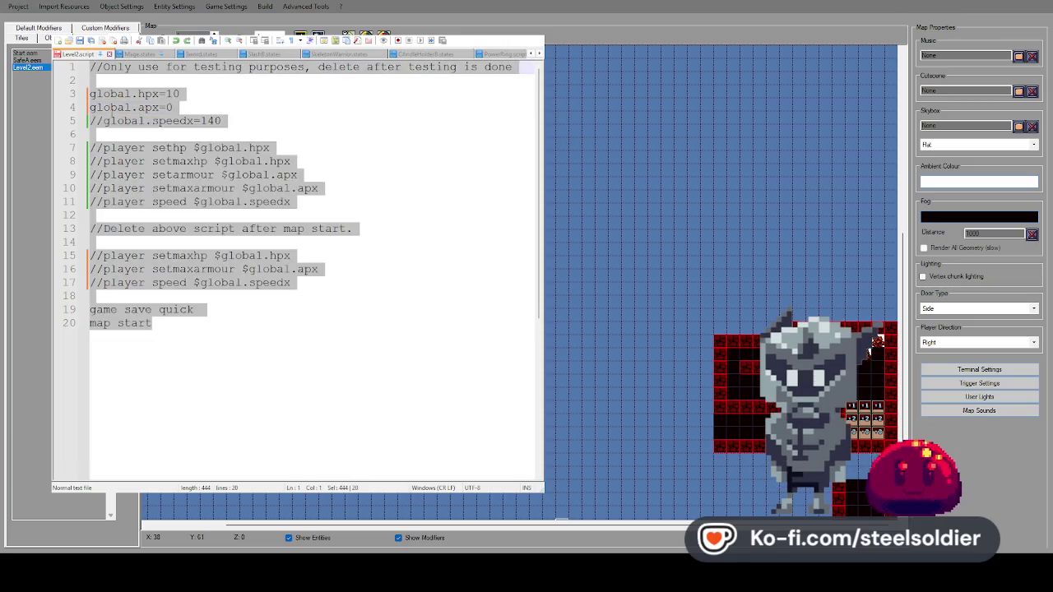
click(104, 121)
key(BackSpace)
key(BackSpace)
click(247, 121)
key(Return)
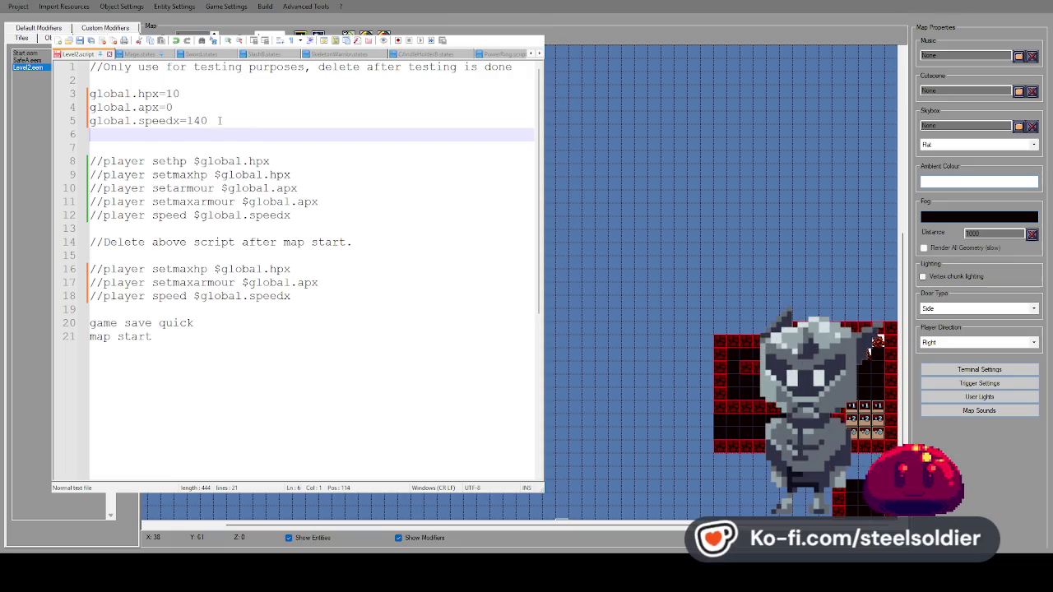
Change the speed value from 40 to 50 and add a global.playerpower=1 line.
drag(247, 121, 194, 121)
text(50)
key(Return)
text(global.)
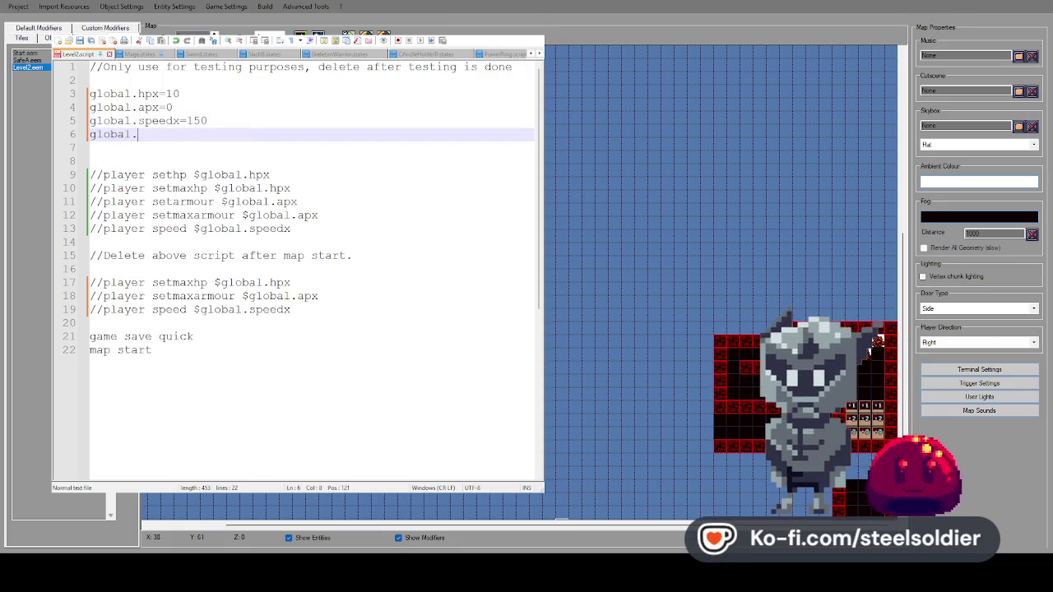
text(playerpower)
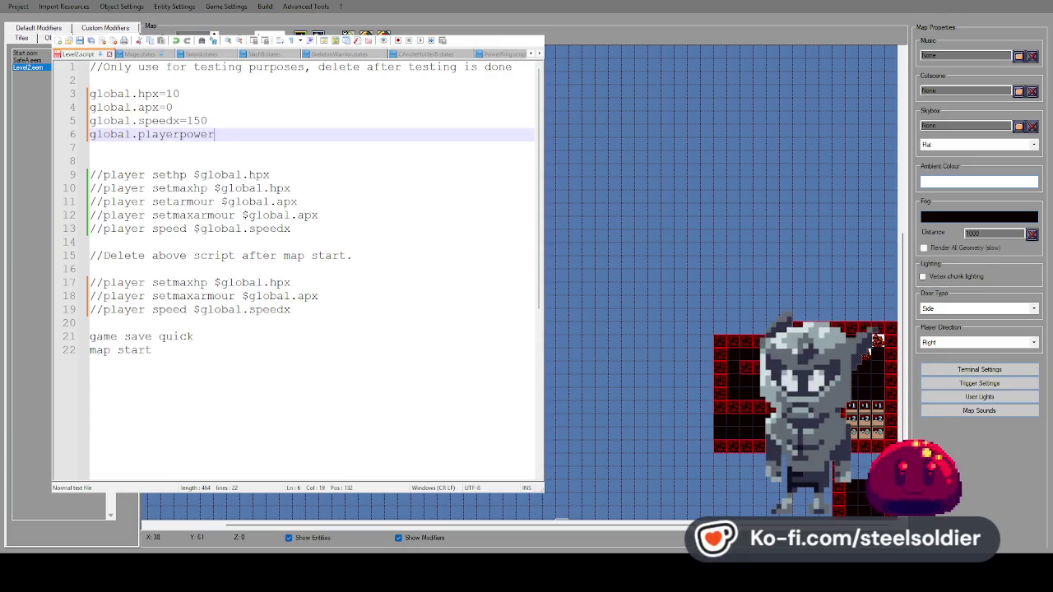
text(=1)
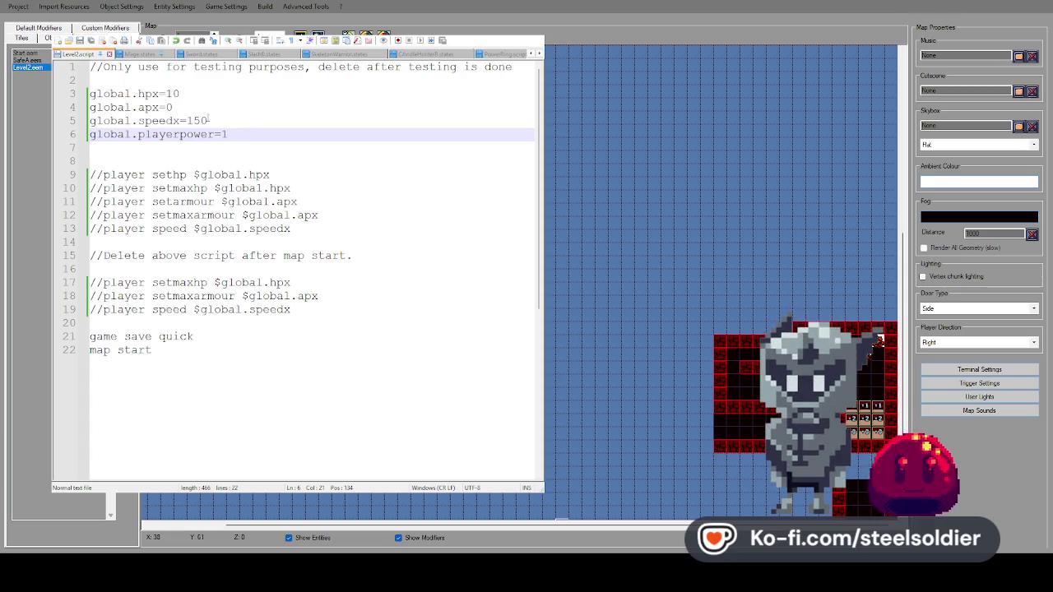
Bring up Level2.script, close Level2_temp.script, and briefly test-play the level with F5.
click(502, 54)
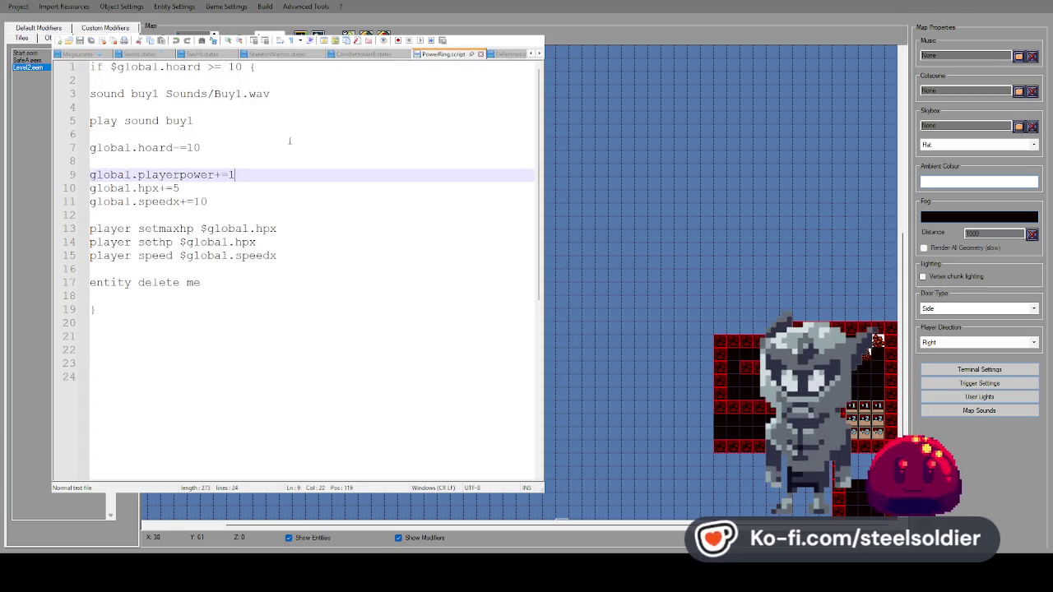
click(78, 53)
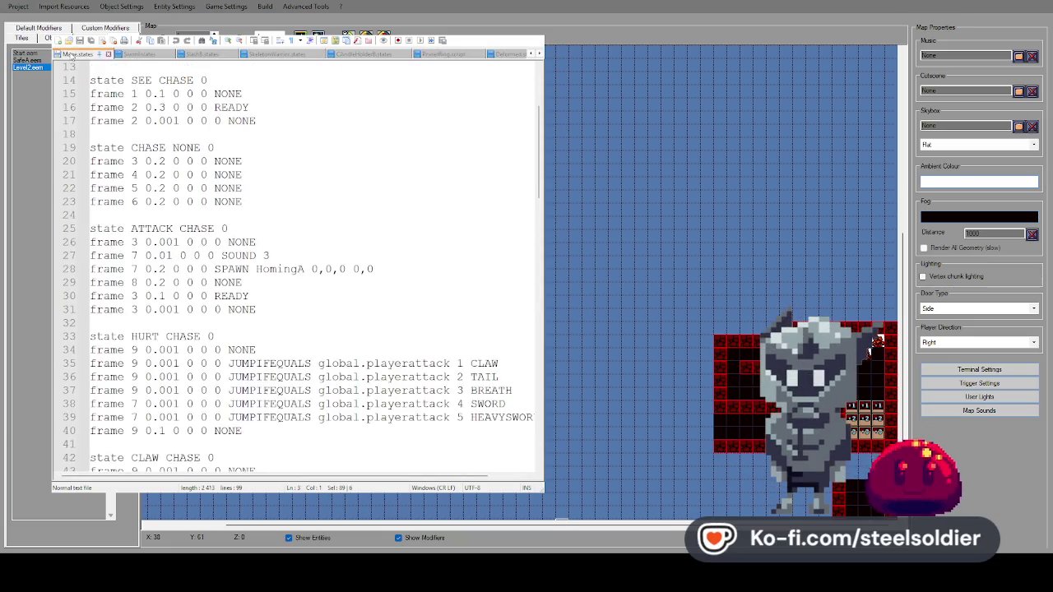
click(531, 53)
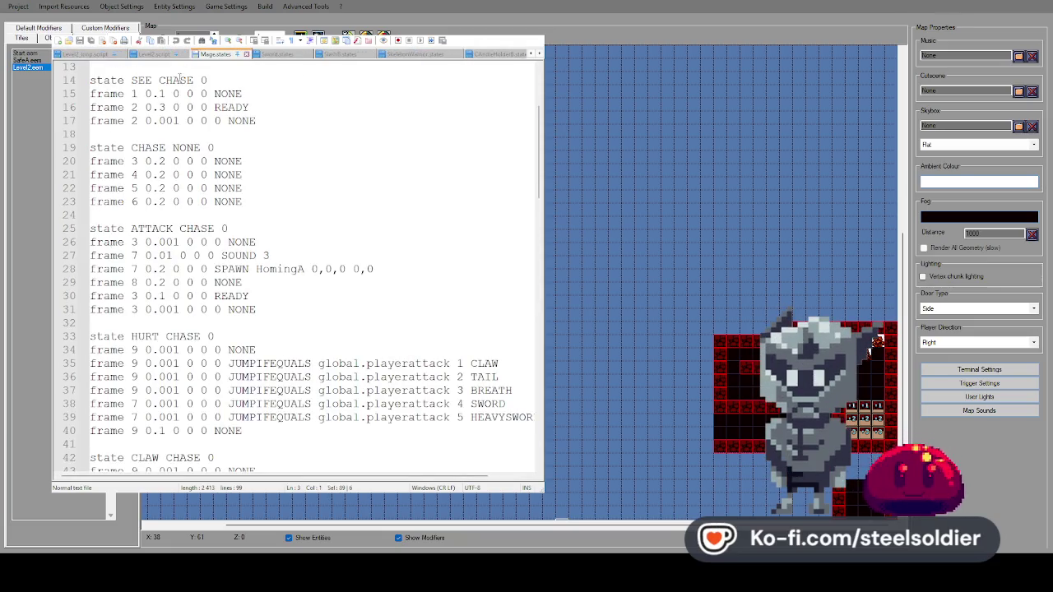
click(158, 55)
click(123, 54)
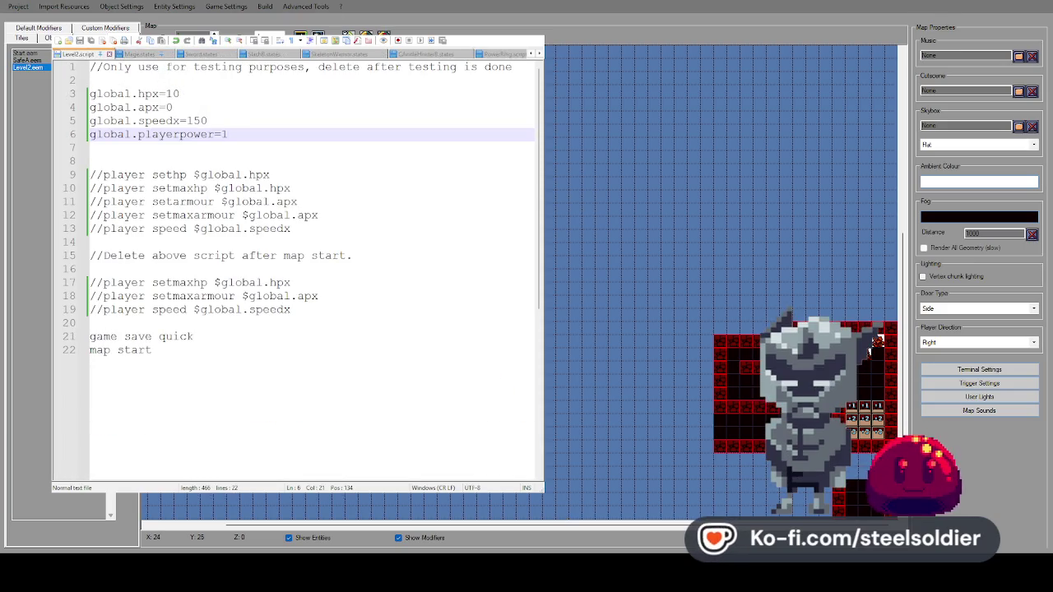
key(F5)
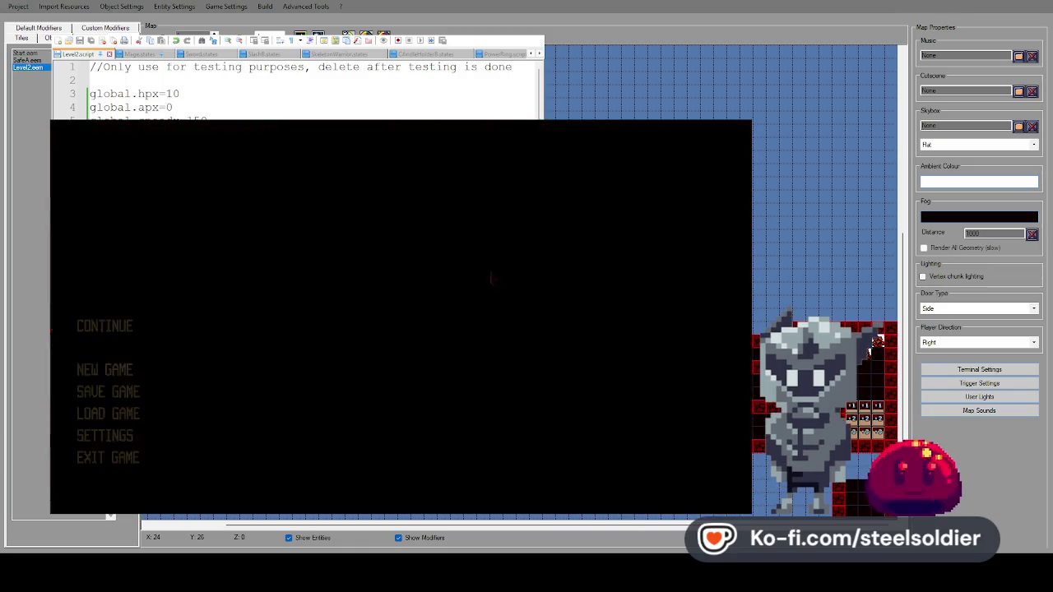
key(Escape)
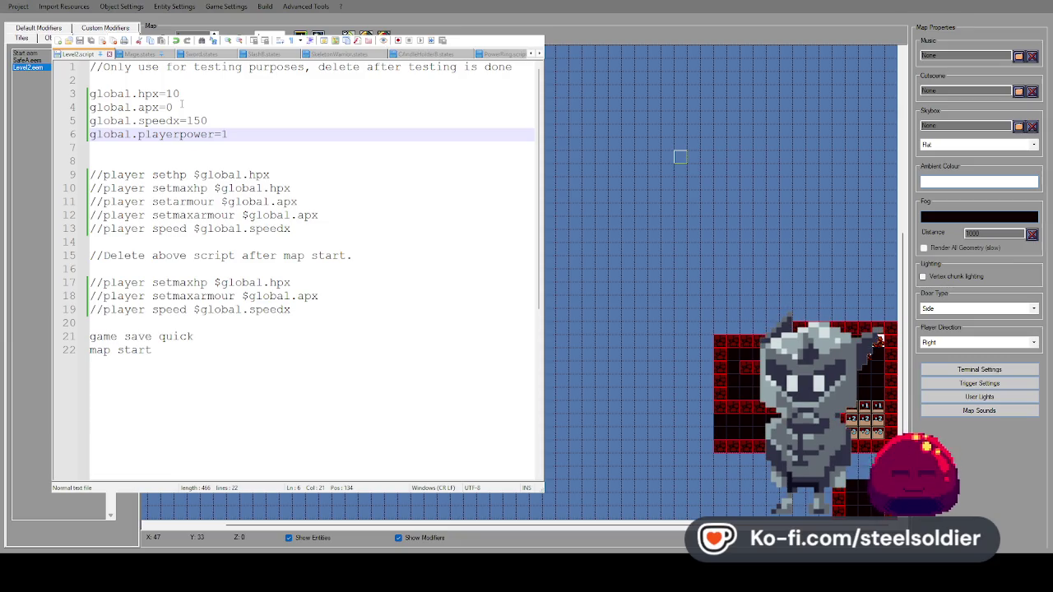
Uncomment the player sethp, setmaxhp, setarmour, setmaxarmour and speed lines in the Level2 script.
click(433, 148)
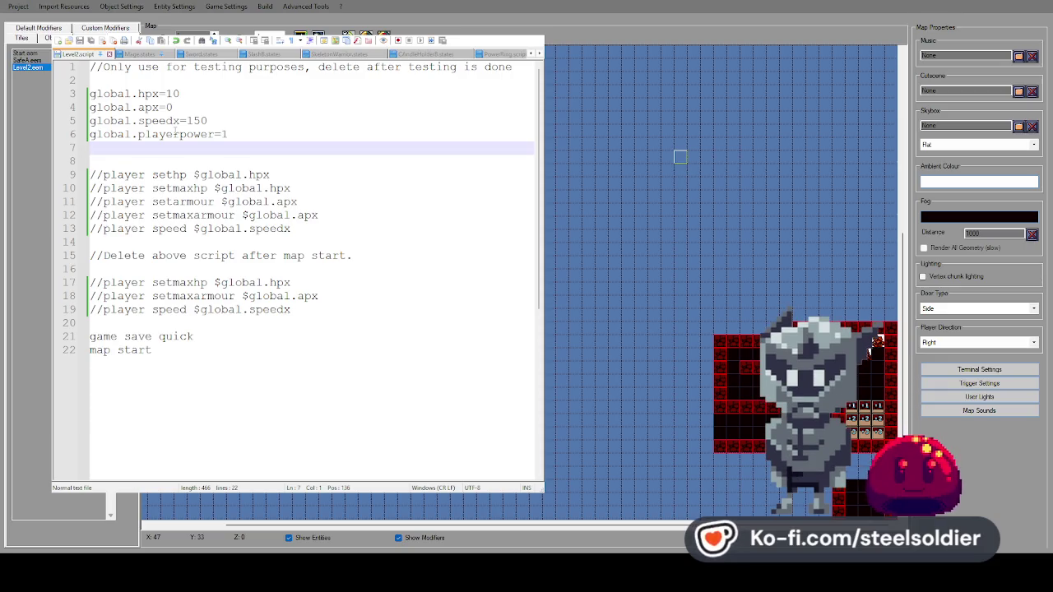
click(103, 174)
key(BackSpace)
key(BackSpace)
click(102, 187)
key(BackSpace)
key(BackSpace)
click(103, 202)
key(BackSpace)
key(BackSpace)
click(102, 215)
key(BackSpace)
key(BackSpace)
click(100, 228)
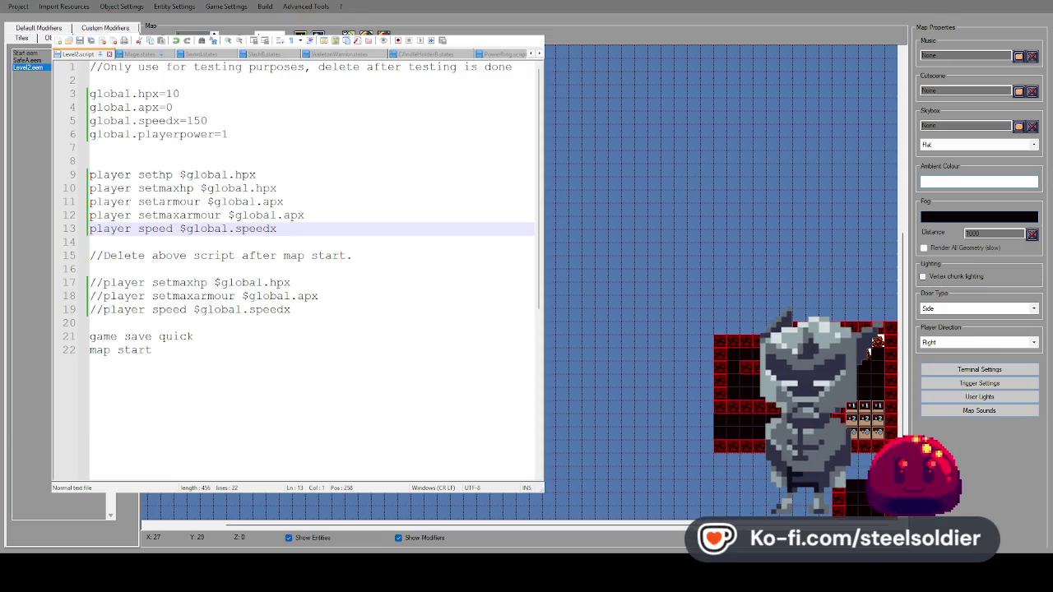
key(Escape)
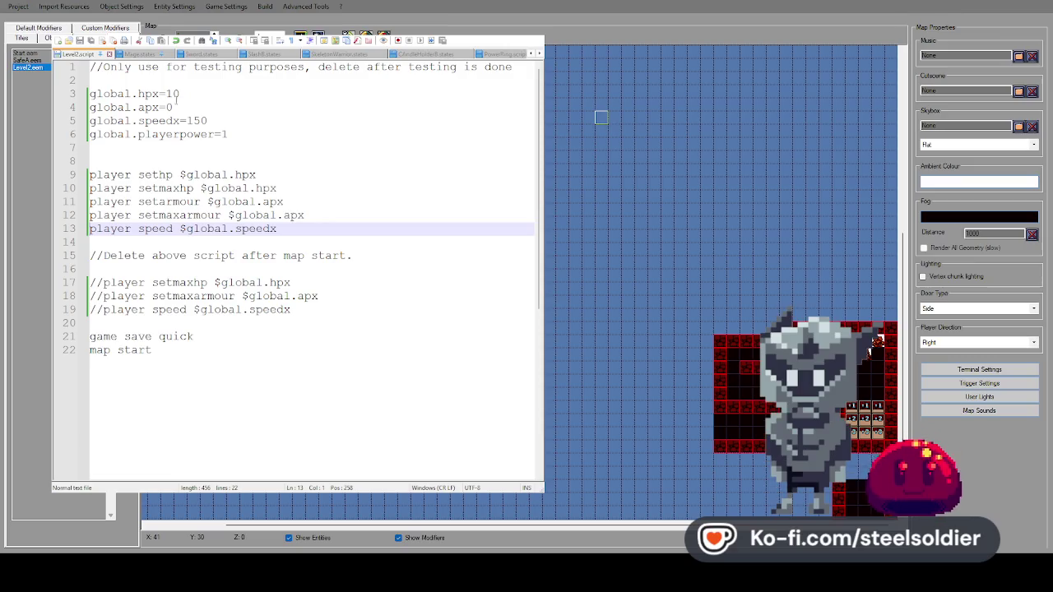
Change global.hpx on line 3 from 10 to 25 and launch a test play.
double_click(171, 94)
key(BackSpace)
text(25)
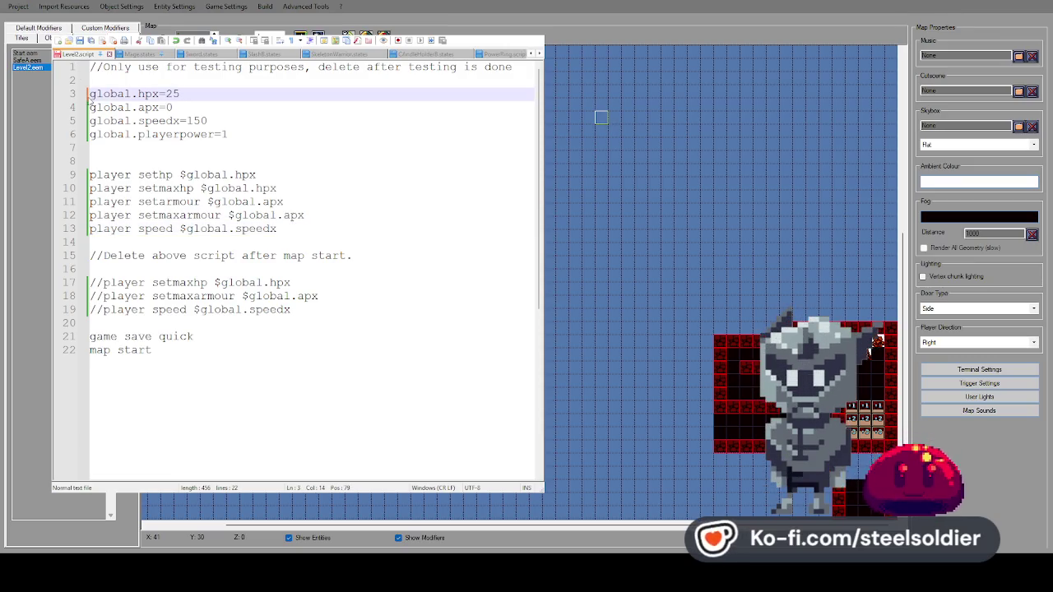
click(383, 34)
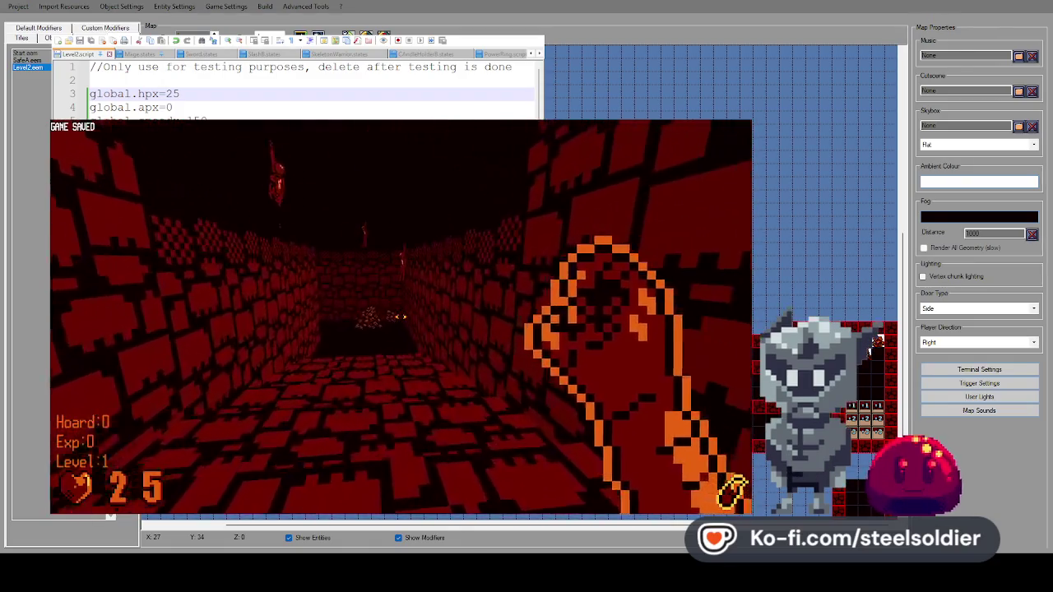
Close the running test play and scroll the map up to Z layer 2.
key(Escape)
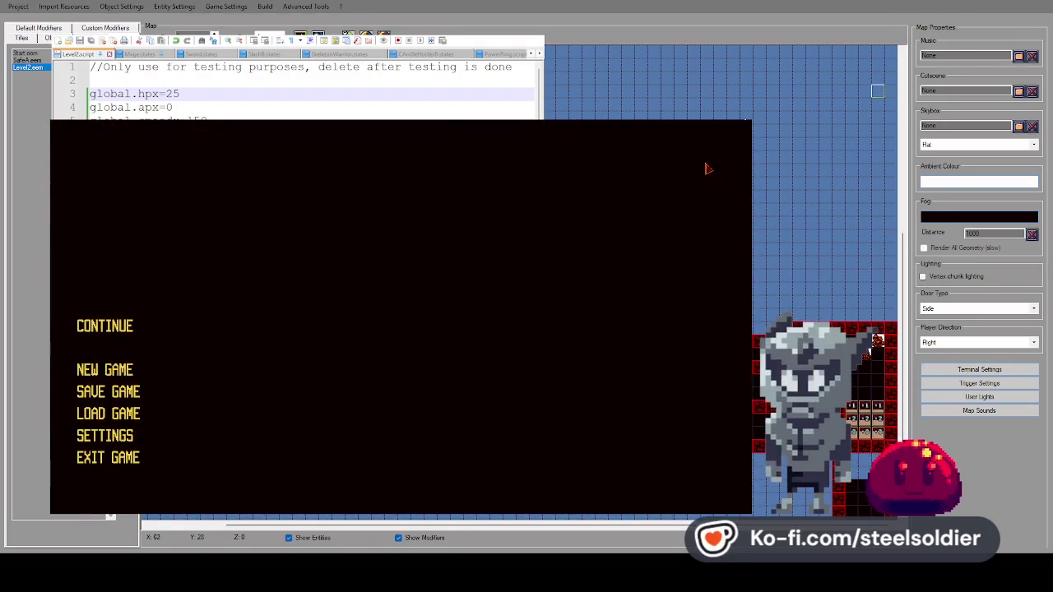
key(alt+F4)
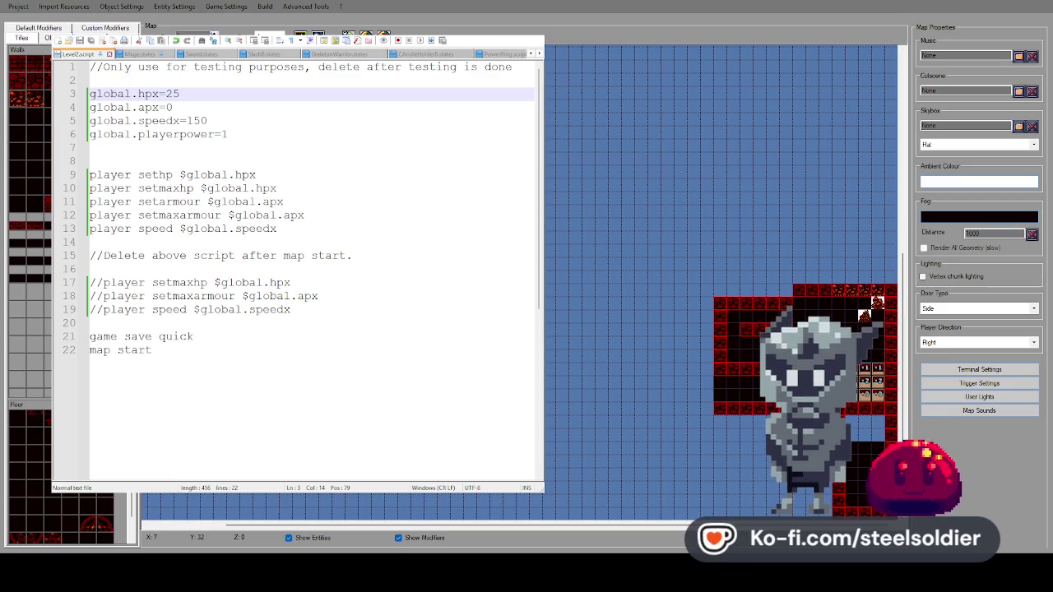
scroll(876, 303, up, 1)
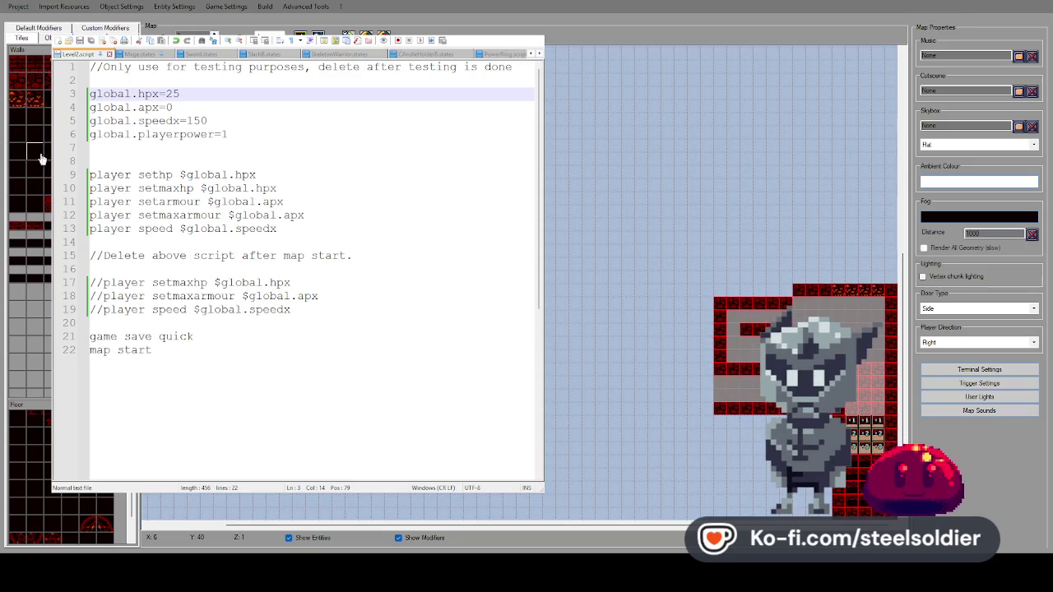
scroll(839, 272, up, 1)
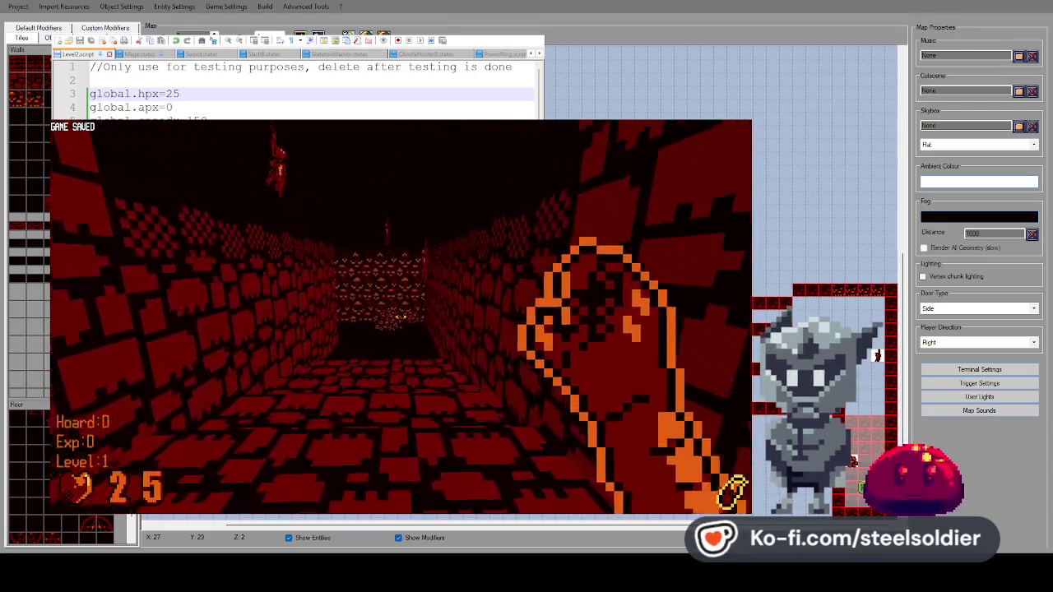
Walk down the corridor and look around the skull wall, then exit the test play.
key(w)
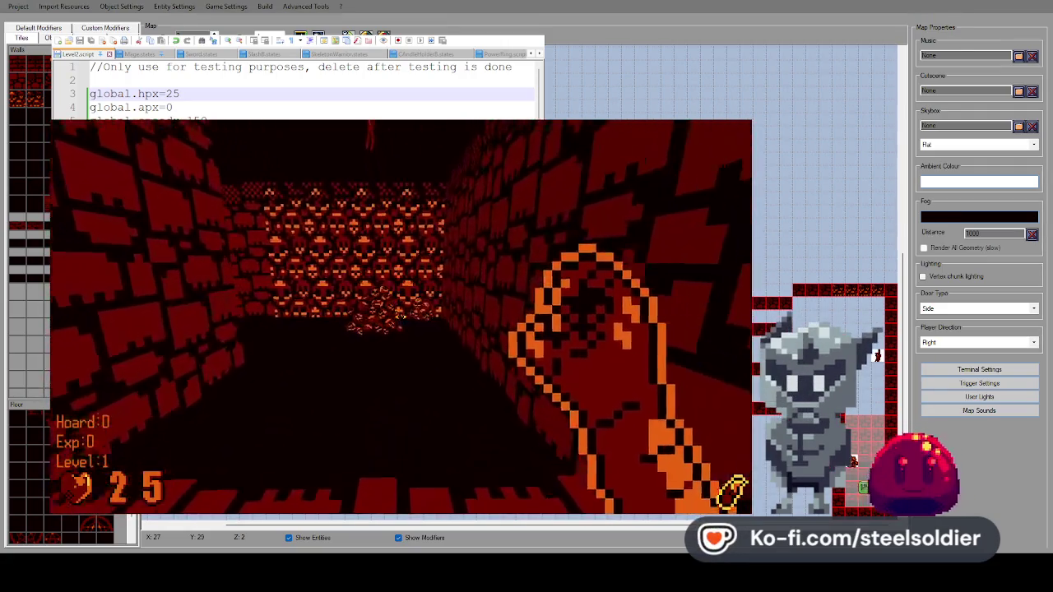
key(w)
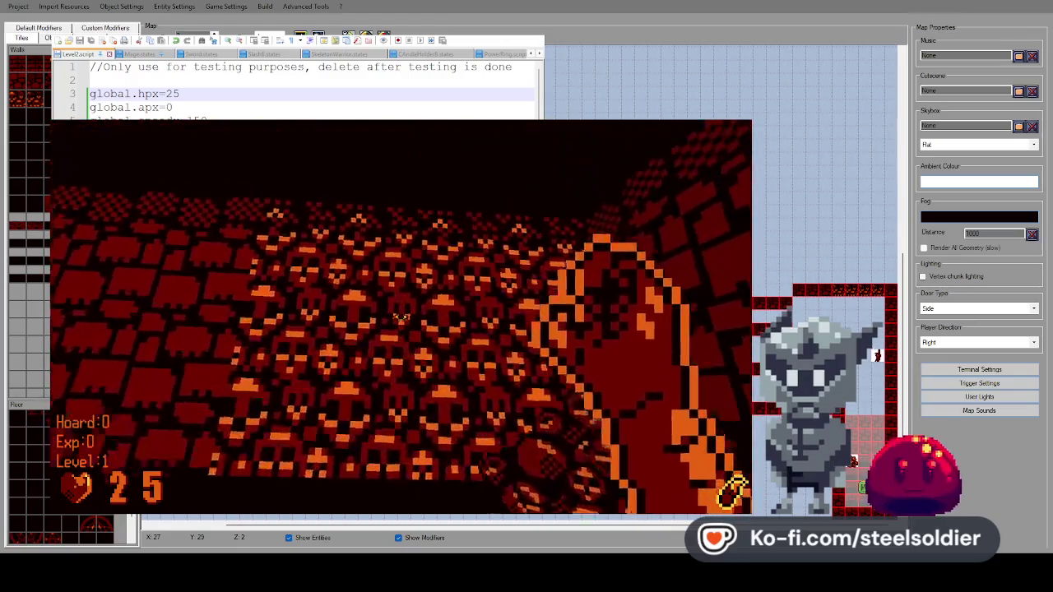
key(w)
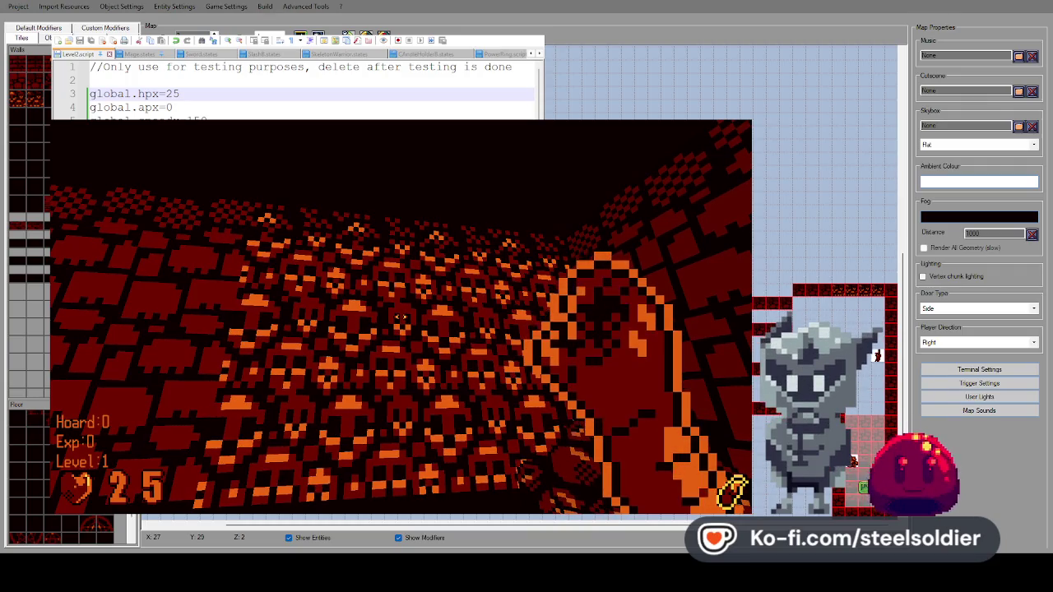
key(Left)
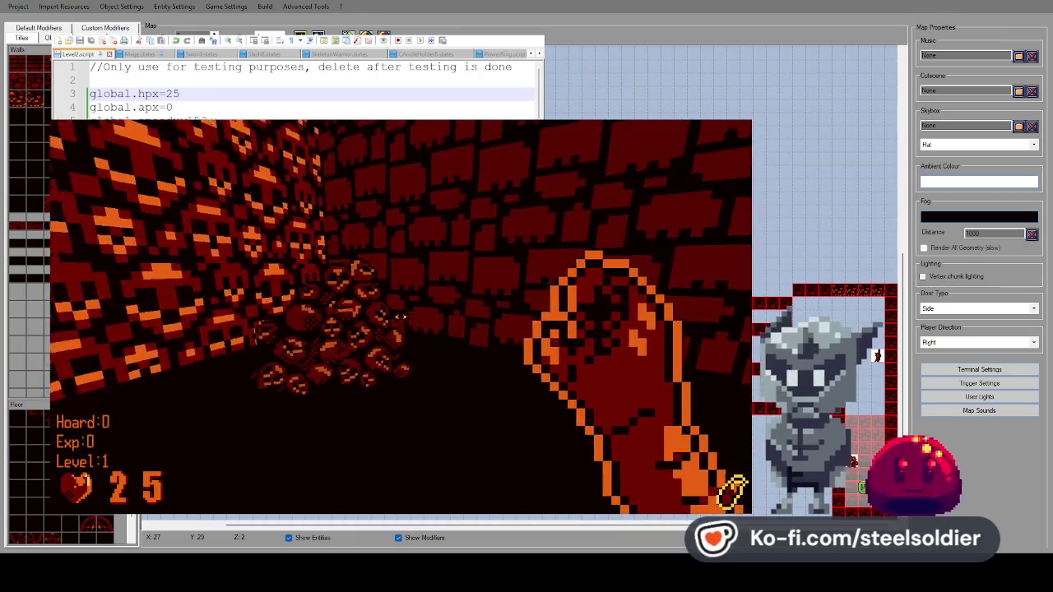
key(Left)
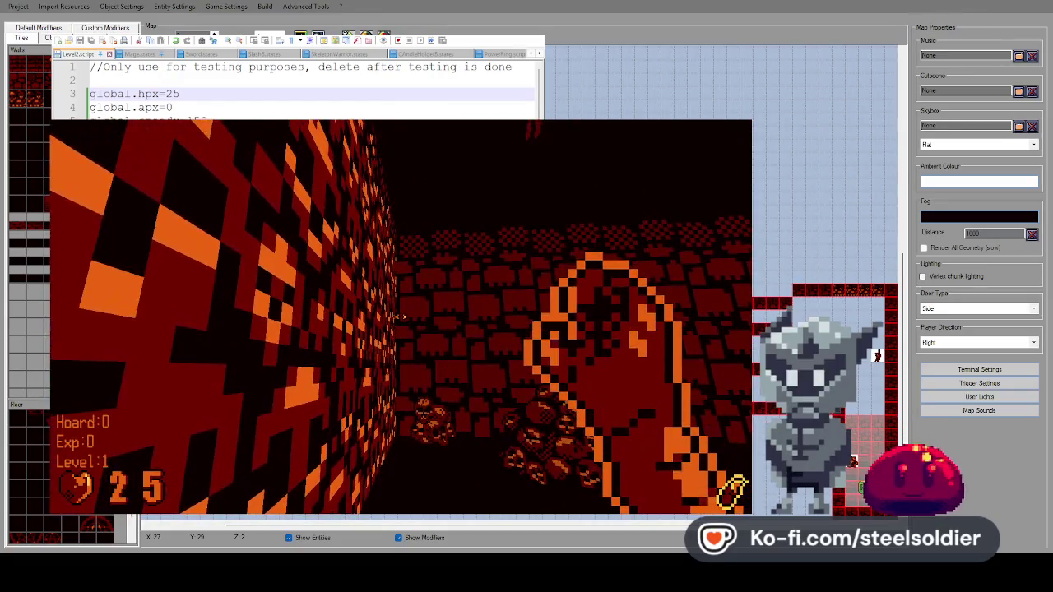
key(Right)
key(Down)
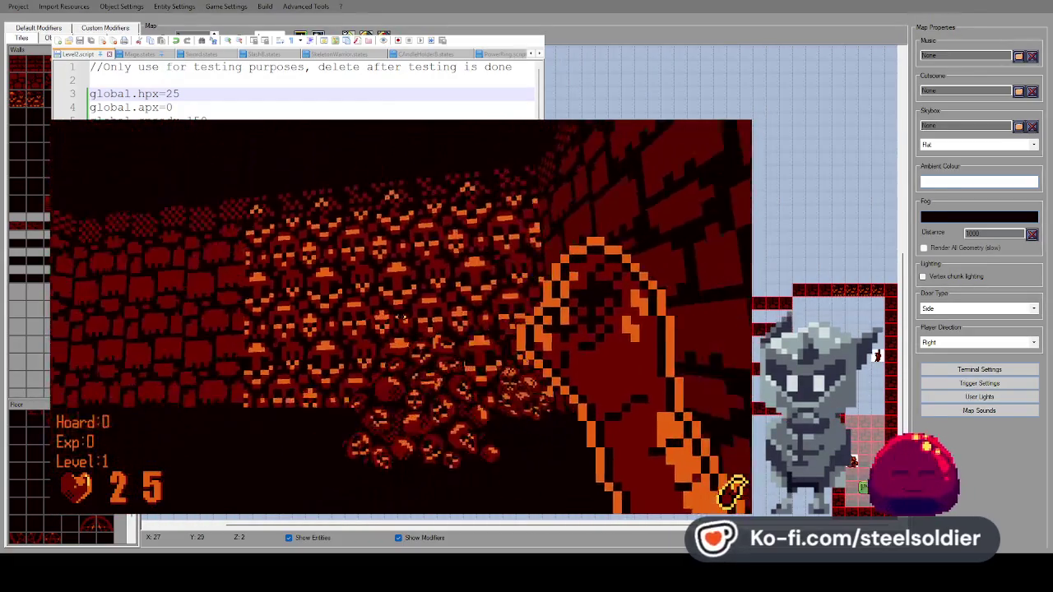
key(Right)
key(Left)
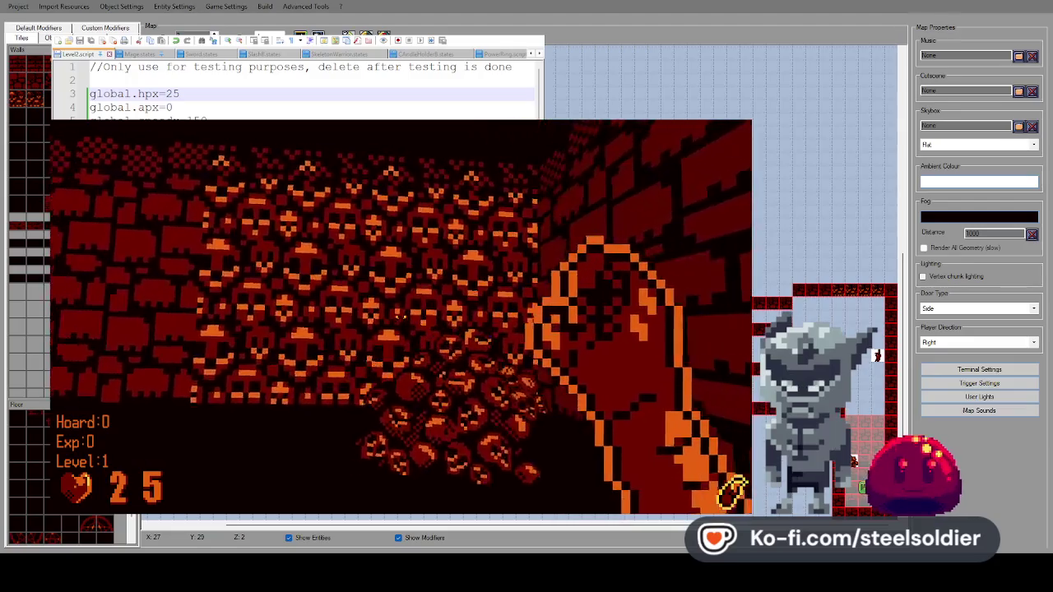
key(Up)
key(Left)
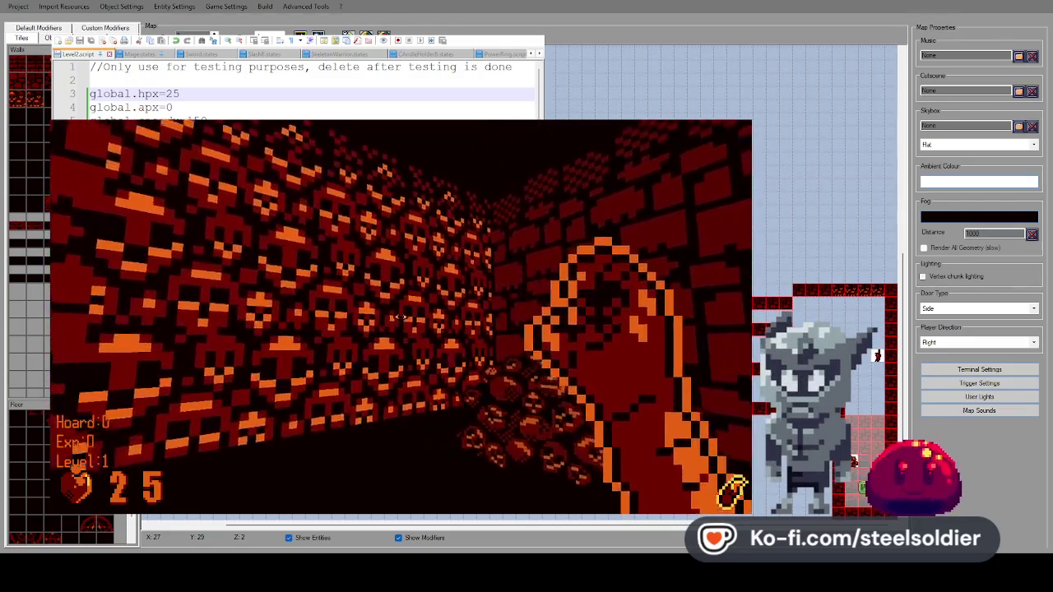
key(Left)
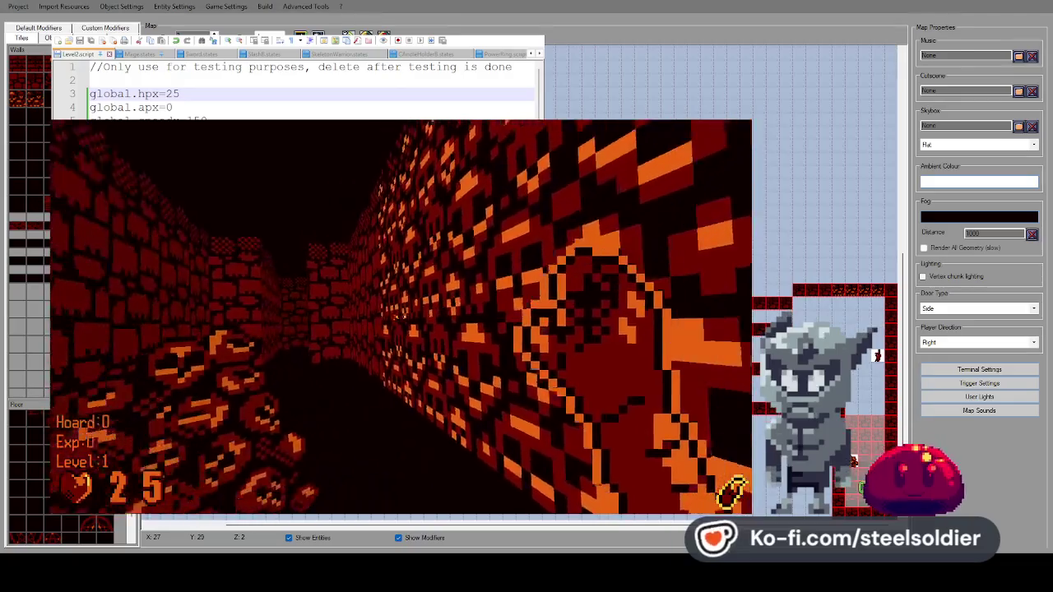
key(Up)
key(Right)
key(Escape)
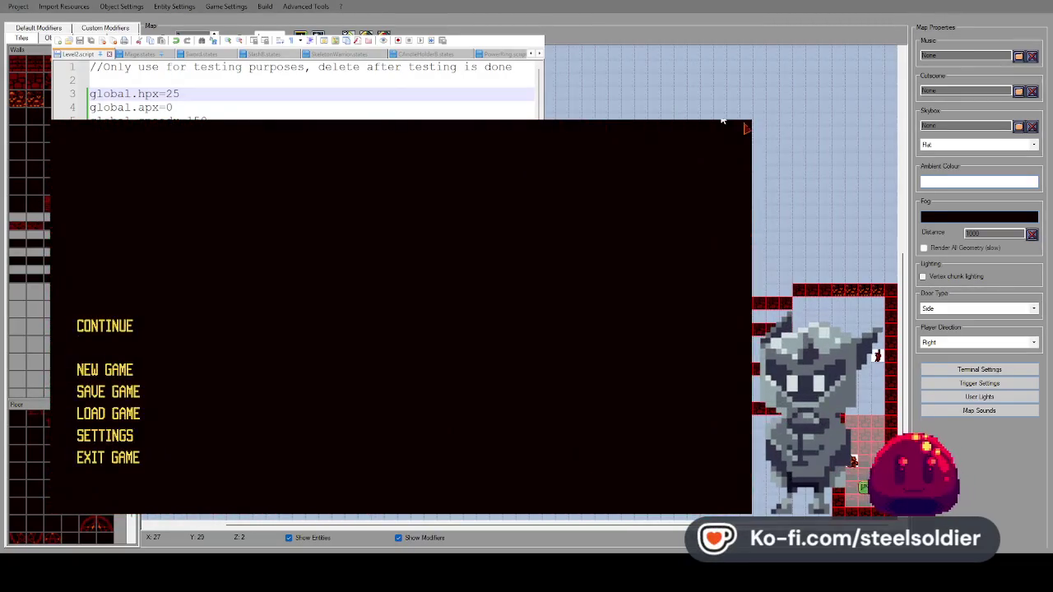
key(Escape)
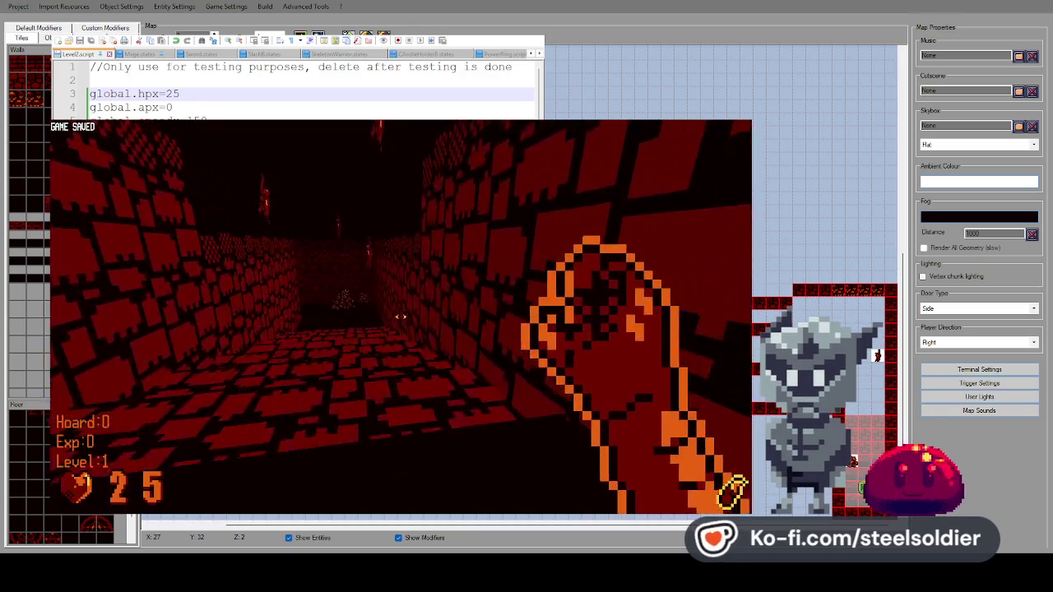
Explore the skull-walled room and bone pile again, then quit back to the editor.
key(Up)
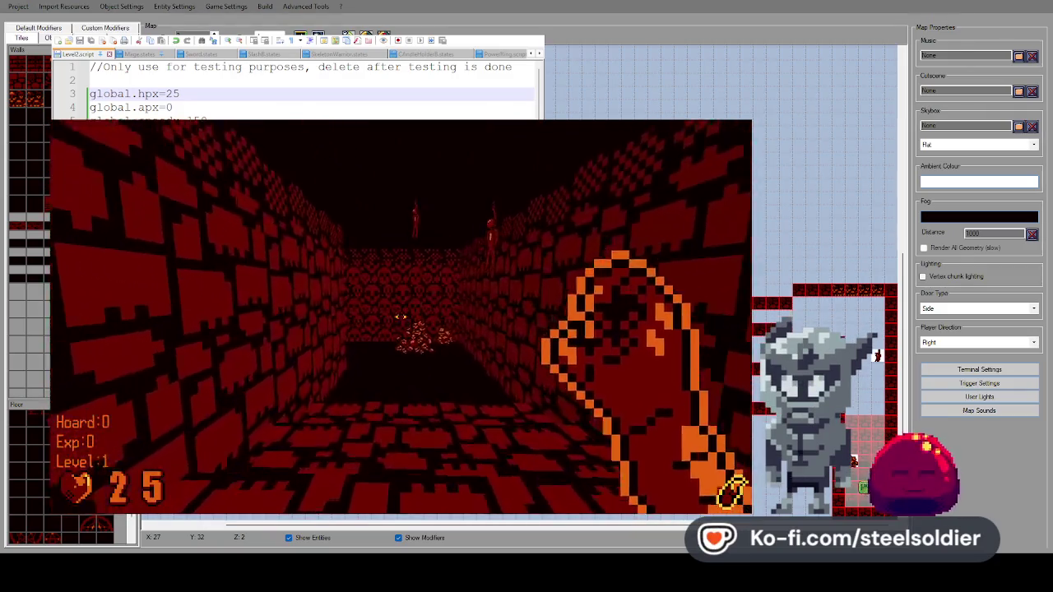
key(Left)
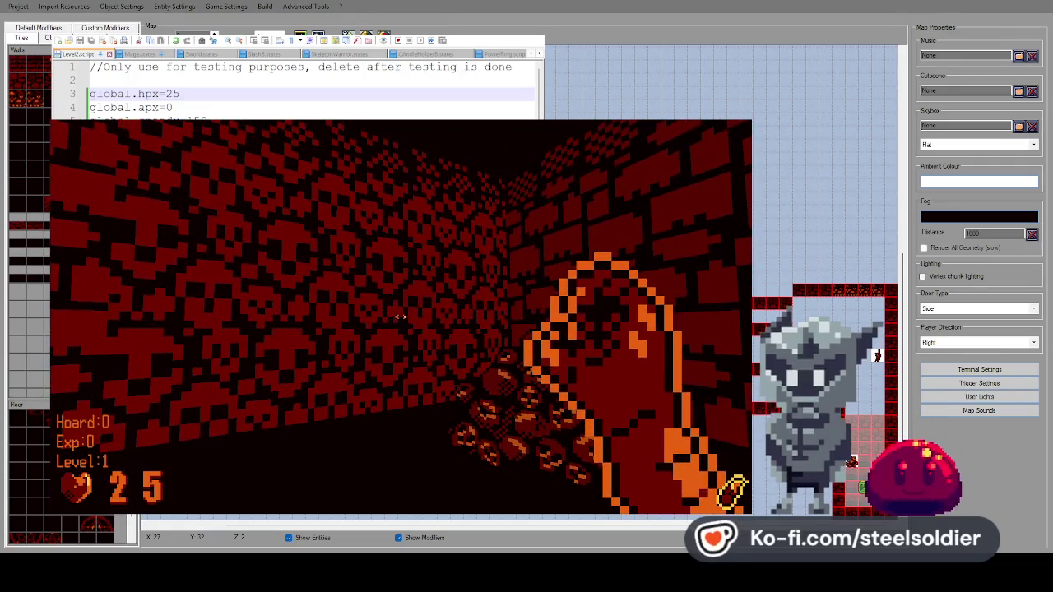
key(Right)
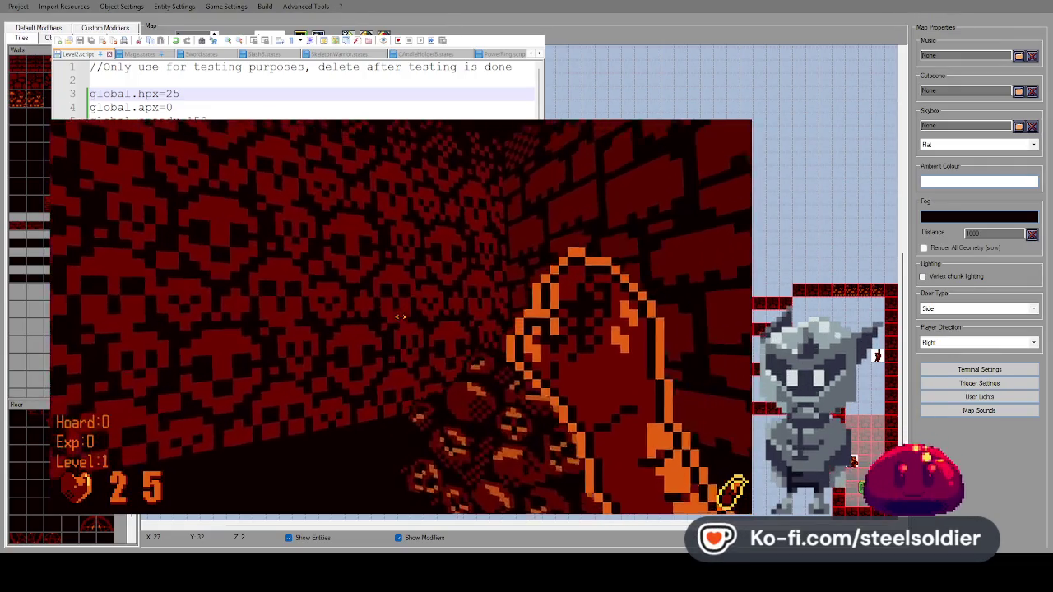
key(Left)
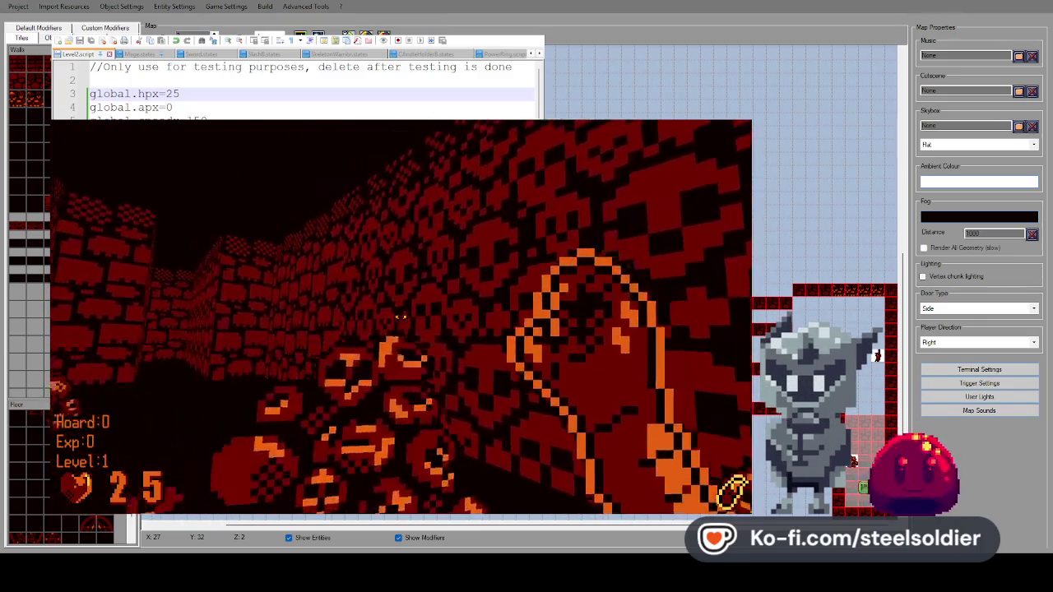
key(Left)
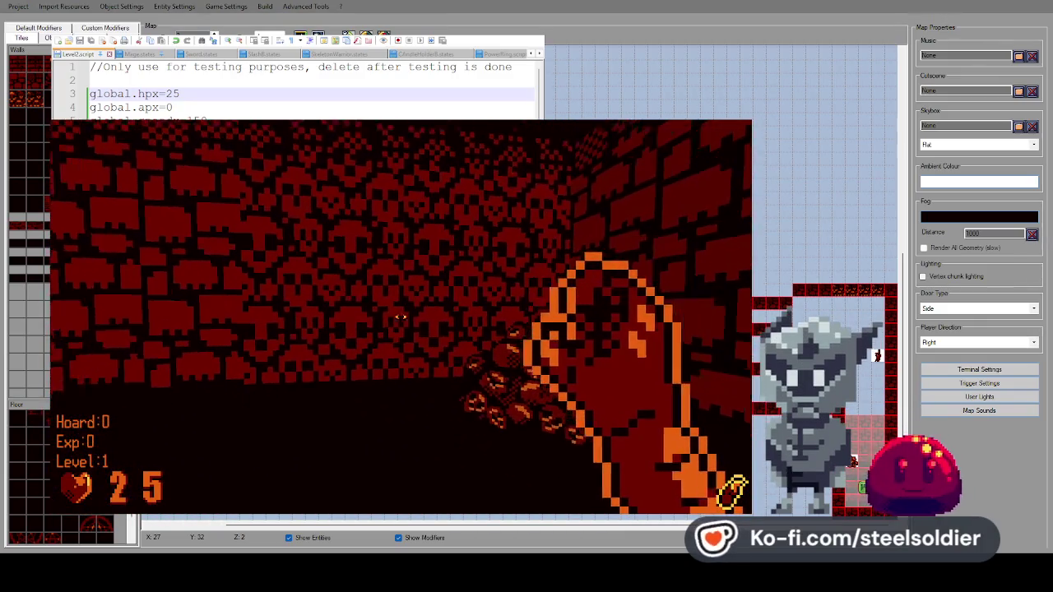
key(Right)
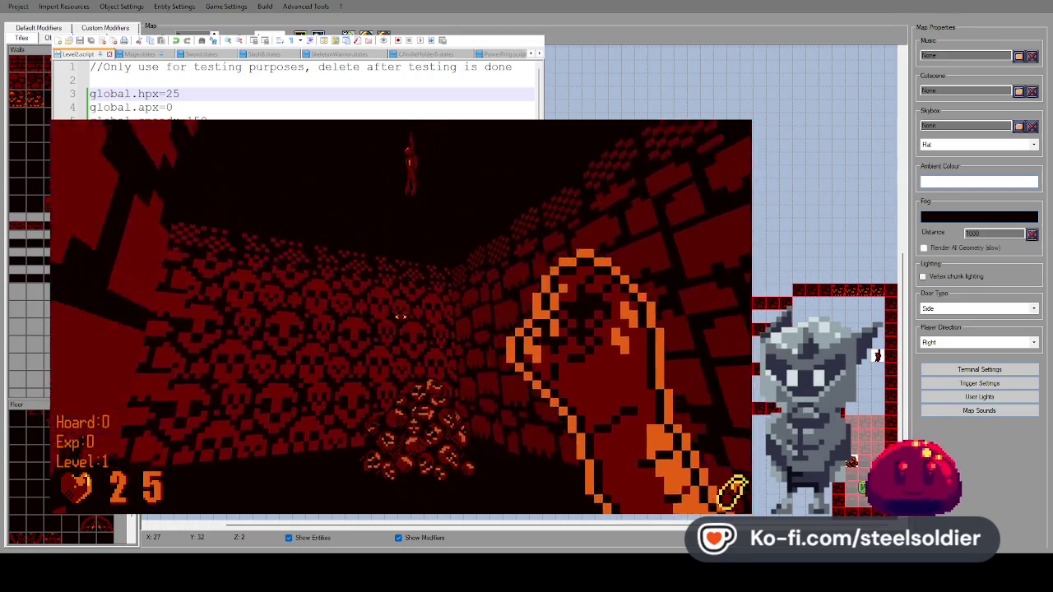
key(Up)
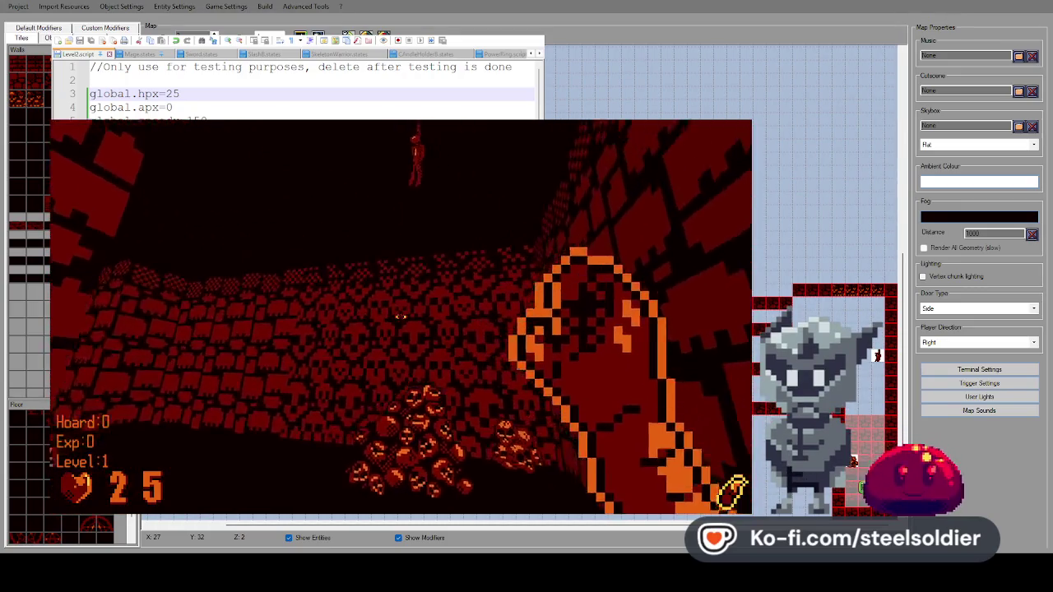
key(Left)
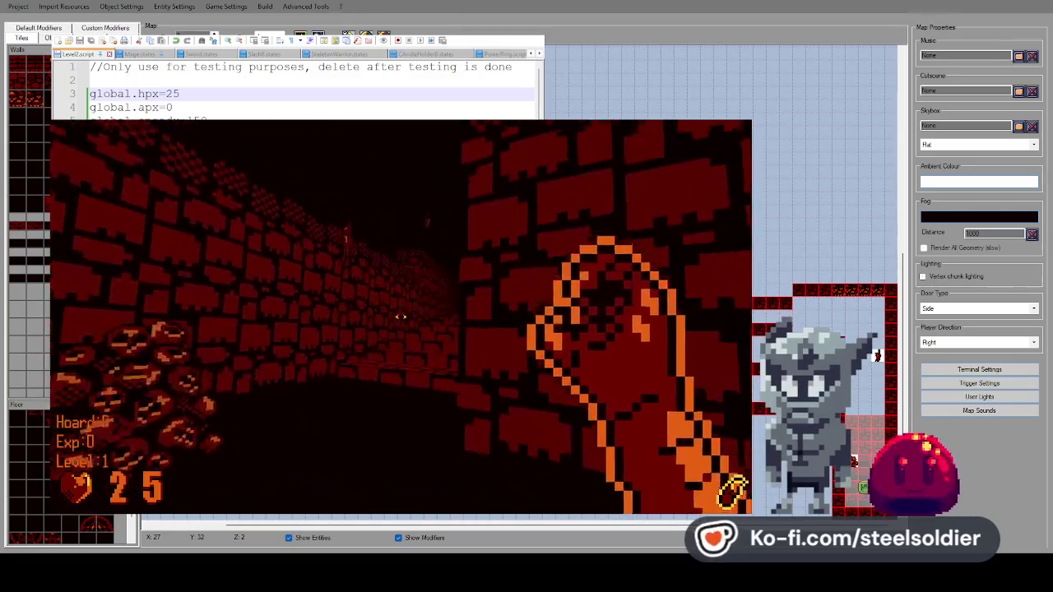
key(Escape)
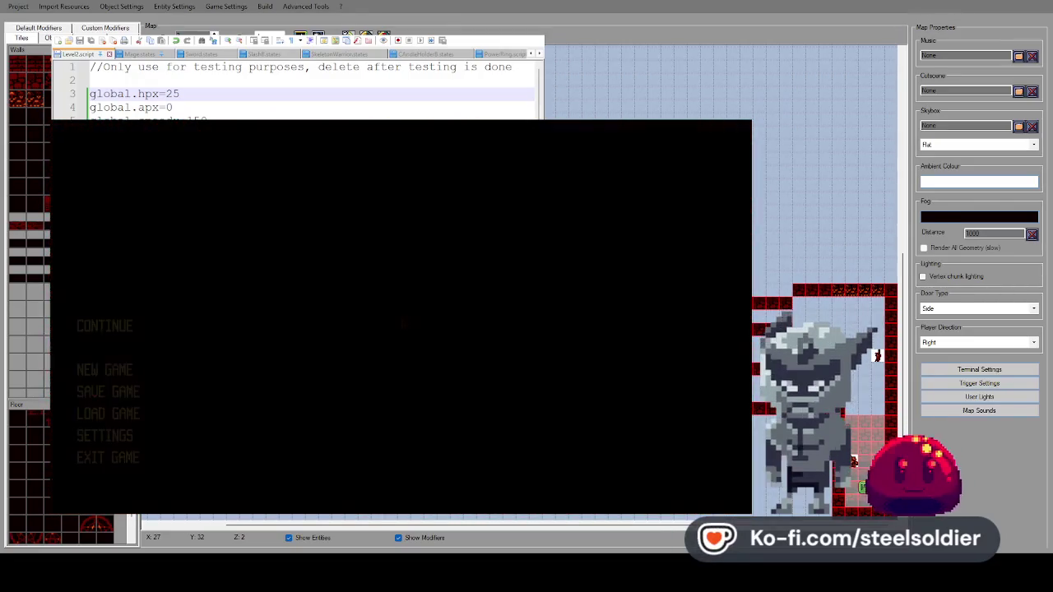
key(Escape)
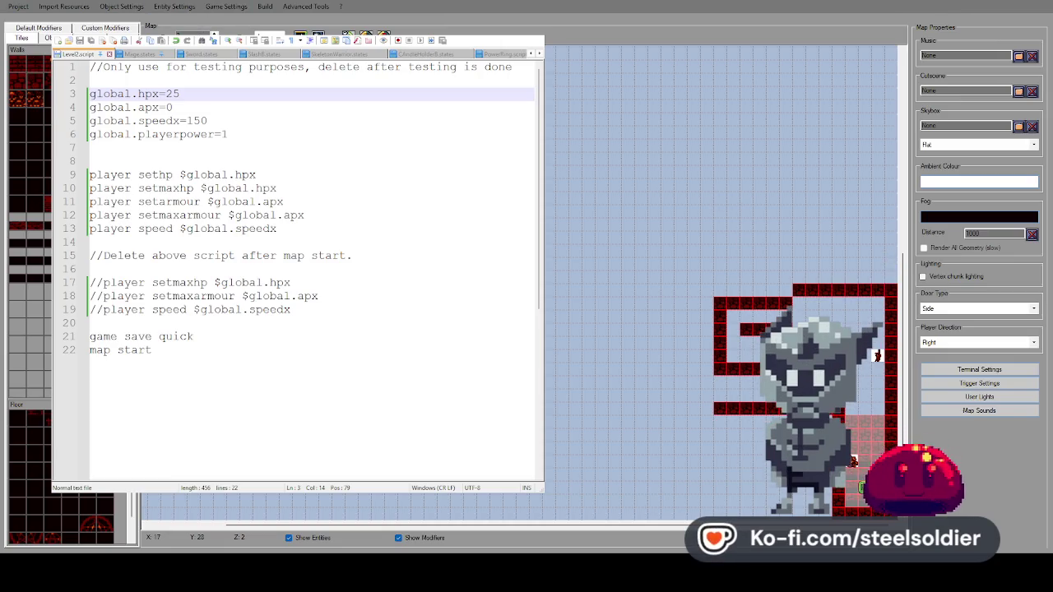
Step the map down to its bottom floor layer and bring the map editor in front of the script window.
key(Page_Down)
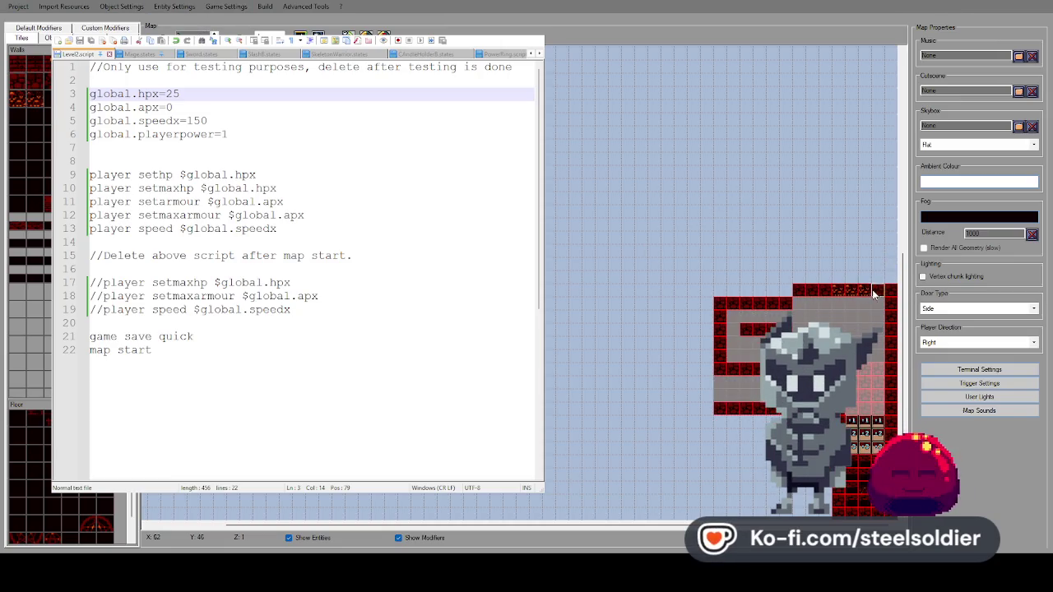
key(Page_Down)
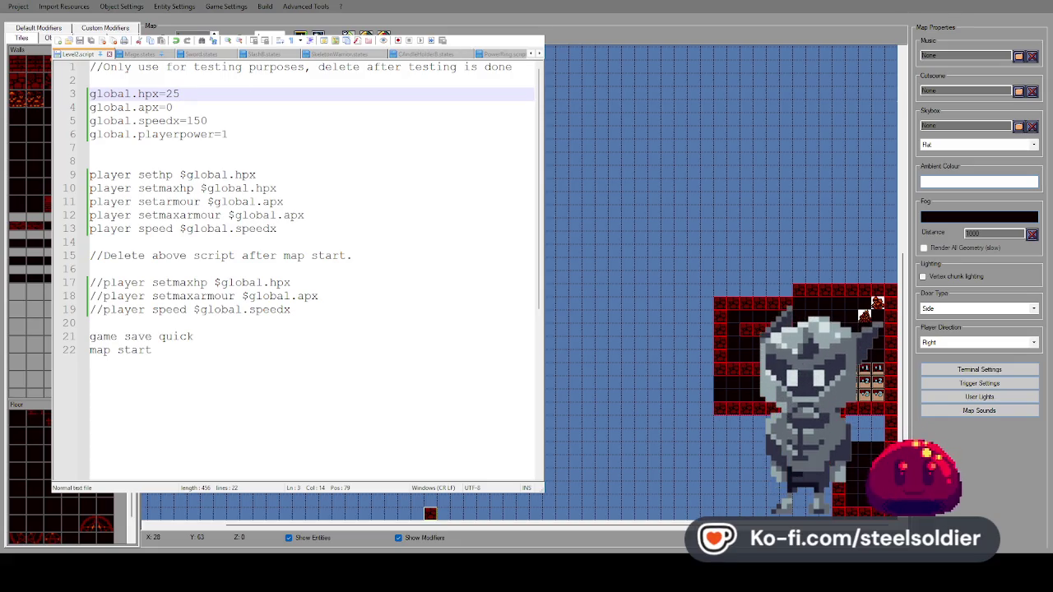
click(168, 19)
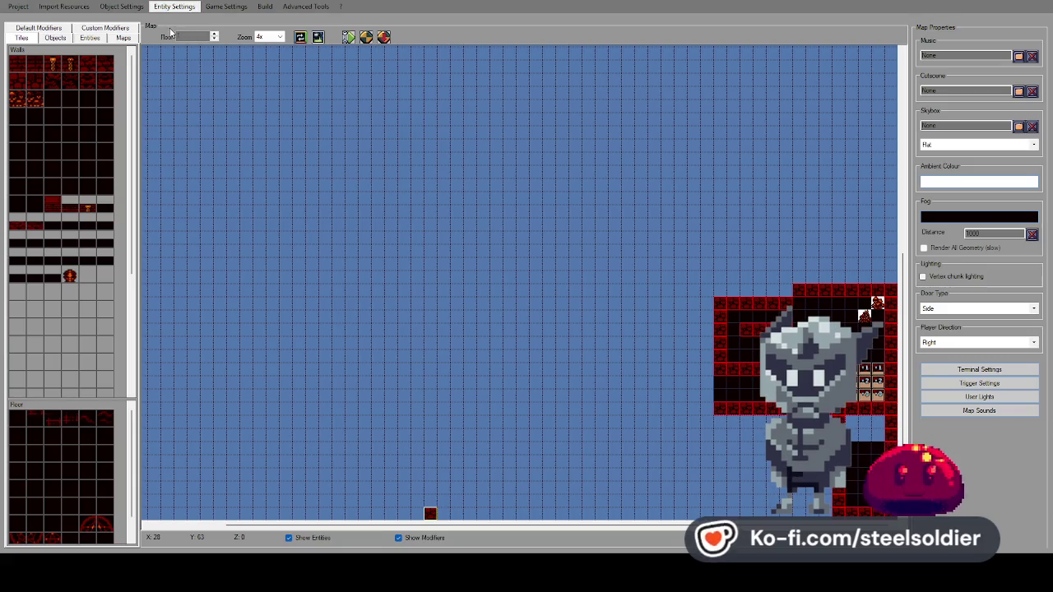
Open Entity Settings and compare the EyeMinion entry with SkeletonWarrior and other enemies.
click(256, 64)
click(255, 76)
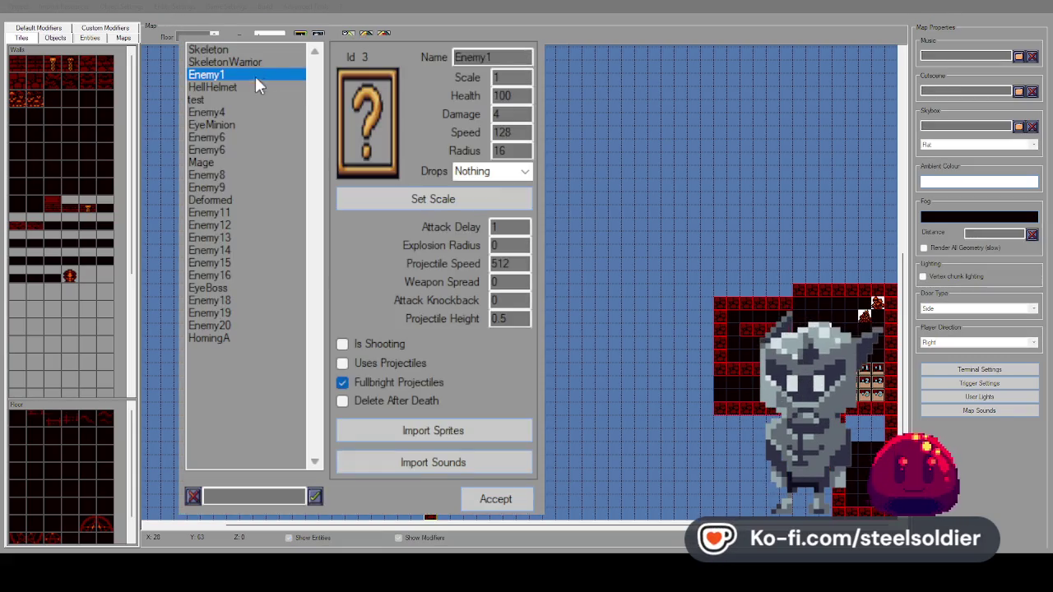
click(251, 86)
click(238, 113)
click(241, 126)
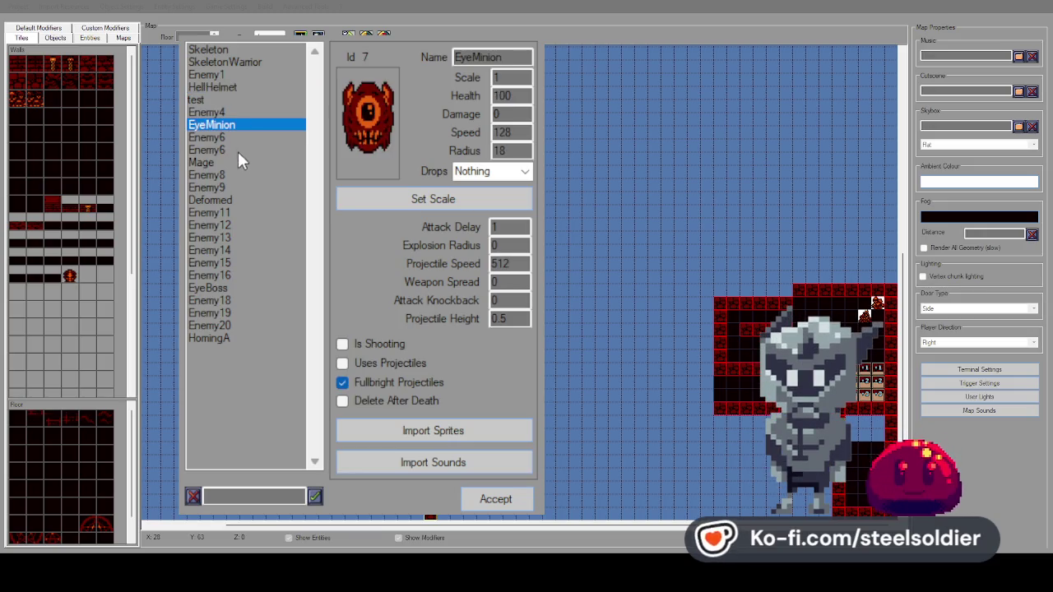
click(229, 163)
click(235, 125)
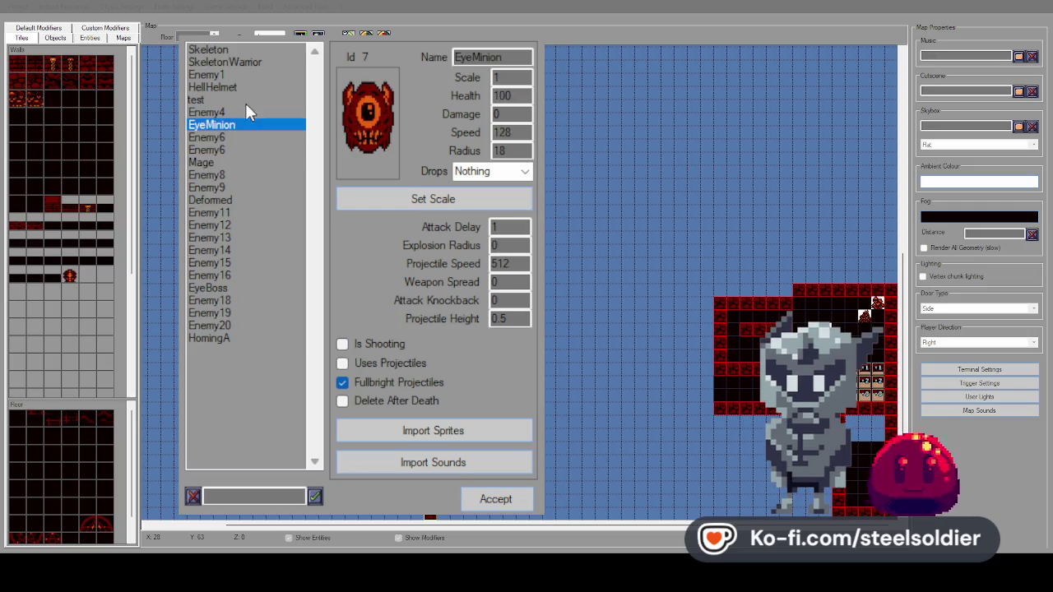
click(238, 64)
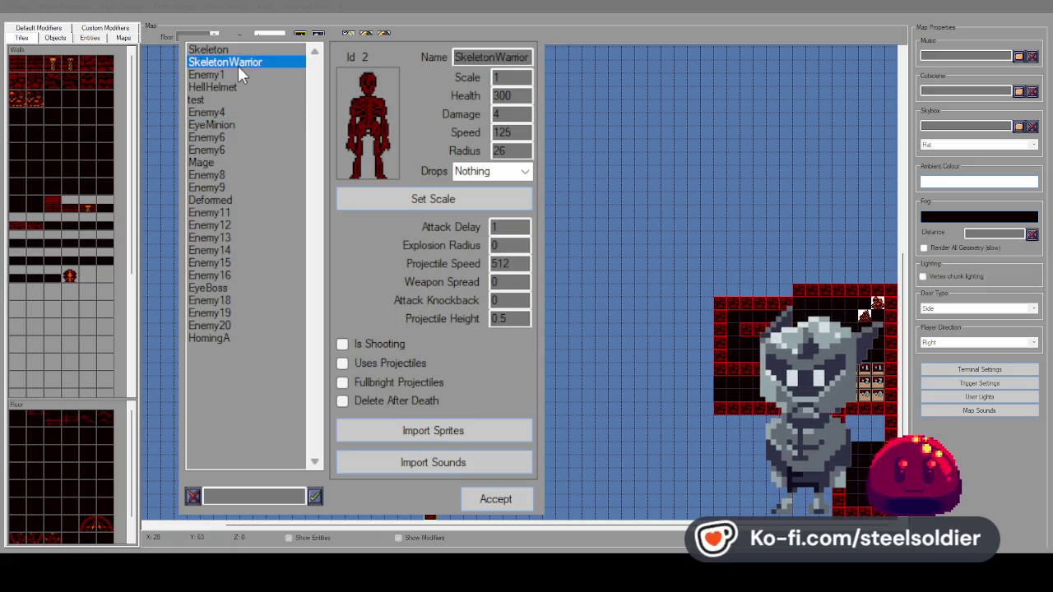
click(234, 47)
click(239, 62)
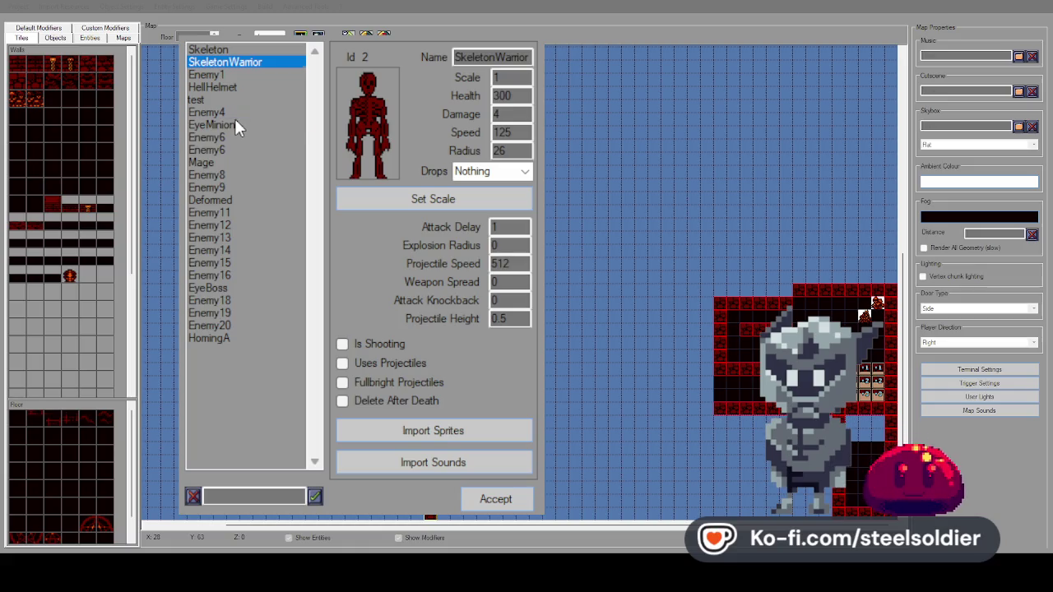
click(235, 122)
click(242, 63)
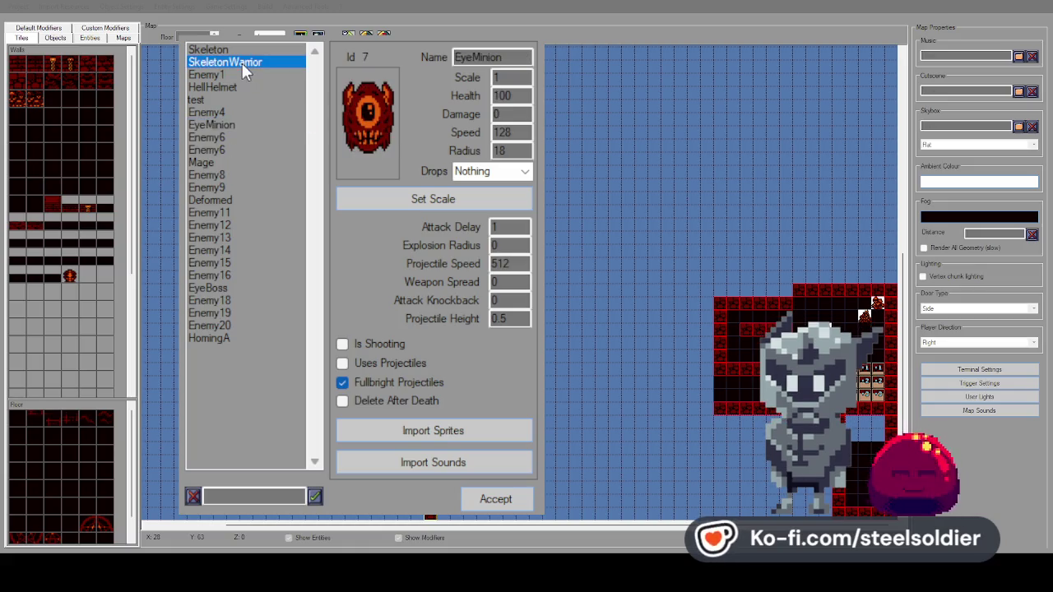
click(233, 120)
click(247, 63)
click(247, 125)
Set EyeMinion's speed to 140 and health to 200.
double_click(510, 132)
text(140)
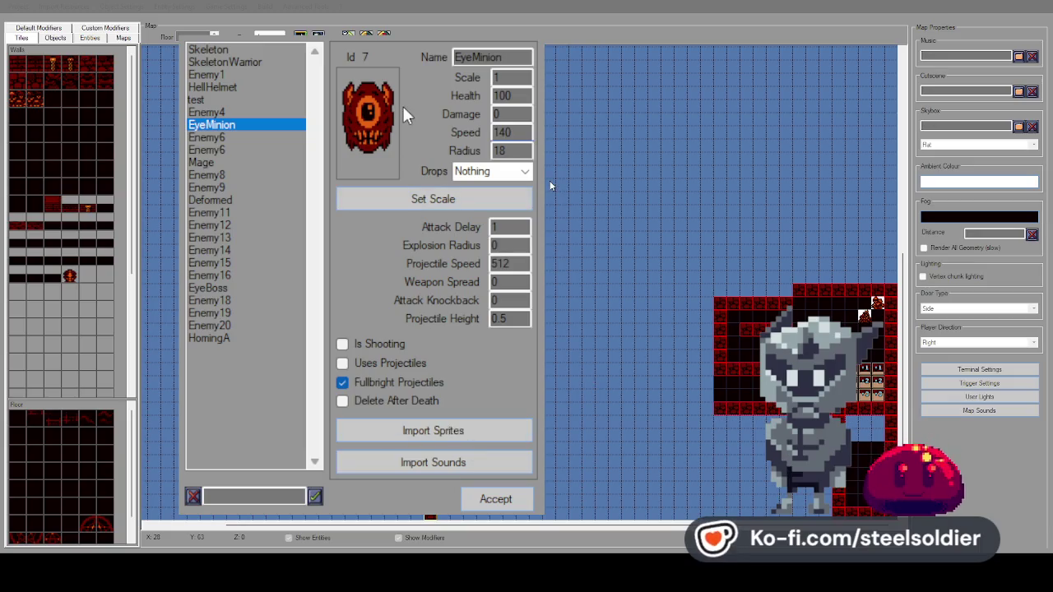
key(BackSpace)
text(00)
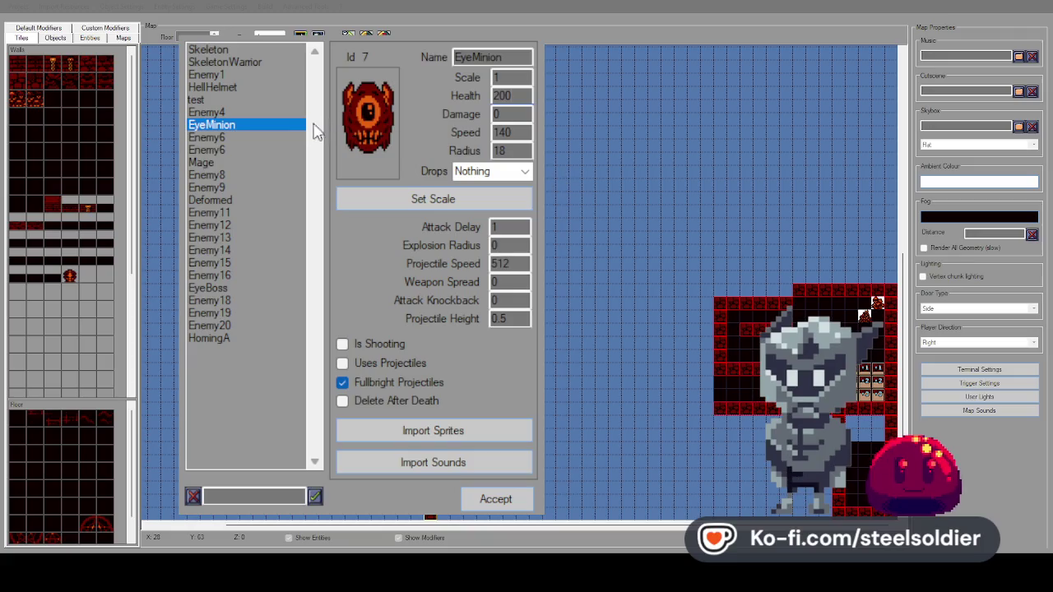
click(251, 145)
click(255, 125)
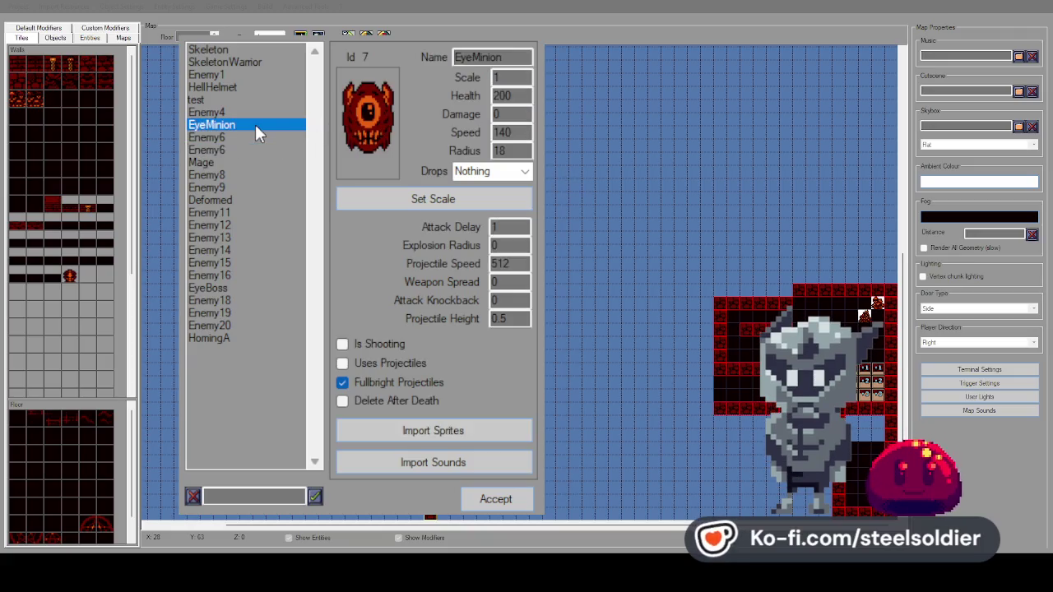
click(256, 114)
click(256, 125)
Review the other enemy entries, then accept the entity settings changes.
click(240, 162)
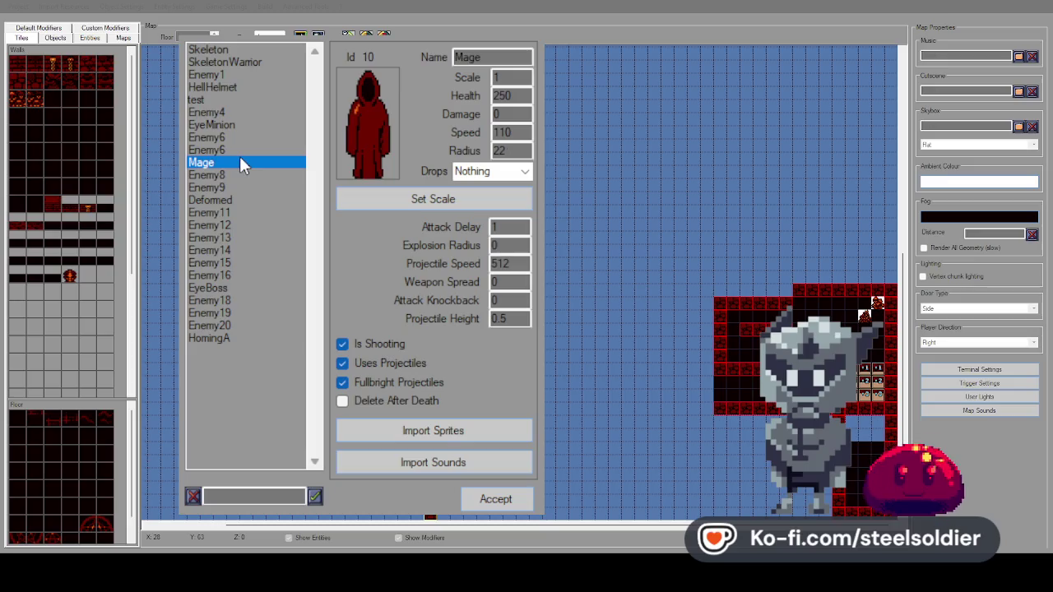
click(238, 175)
click(235, 200)
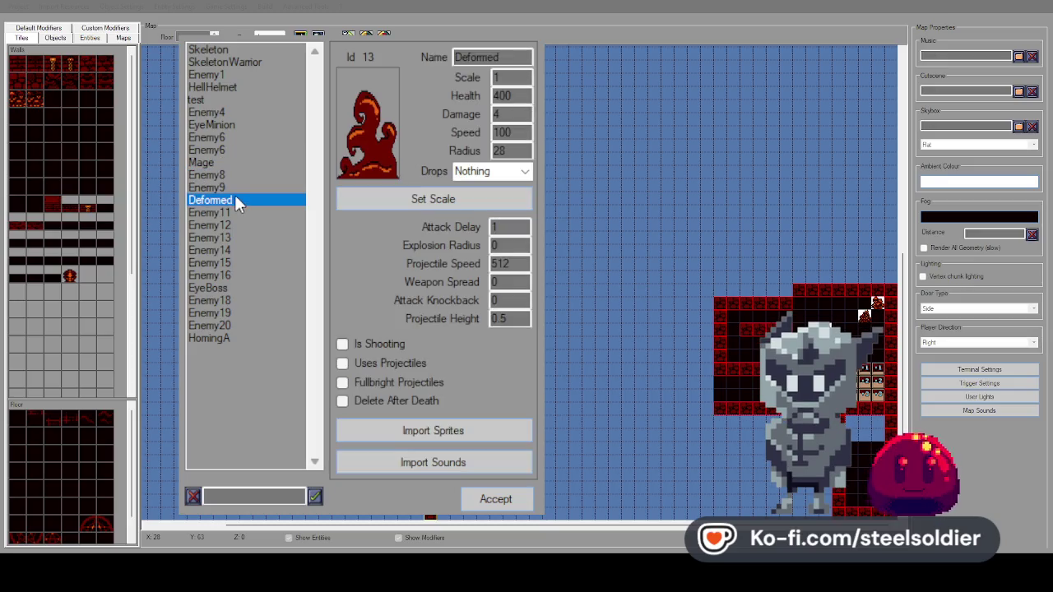
click(228, 287)
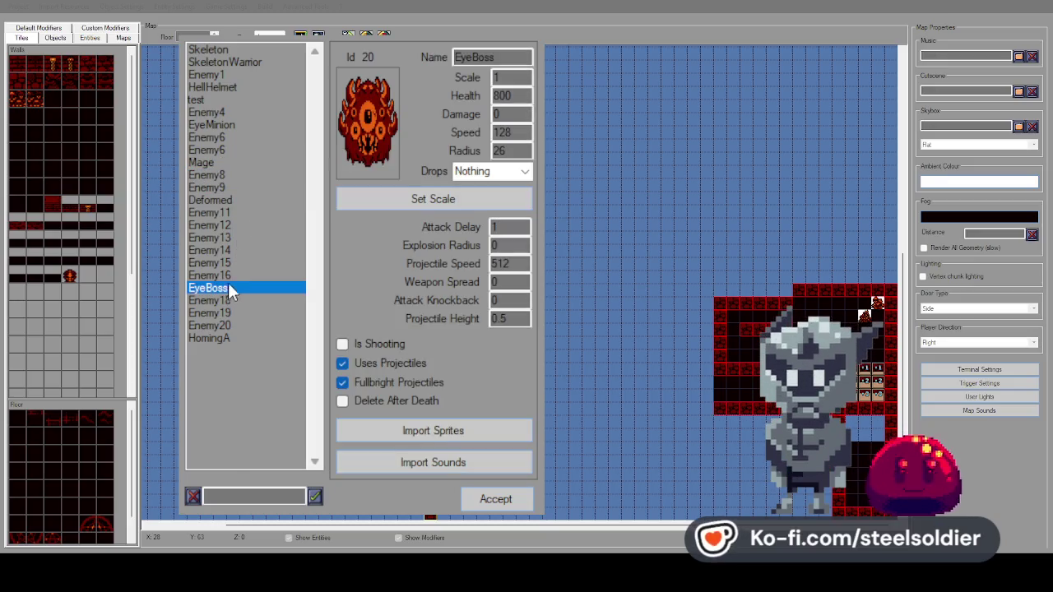
click(233, 312)
click(225, 339)
click(254, 161)
click(249, 101)
click(251, 86)
click(255, 64)
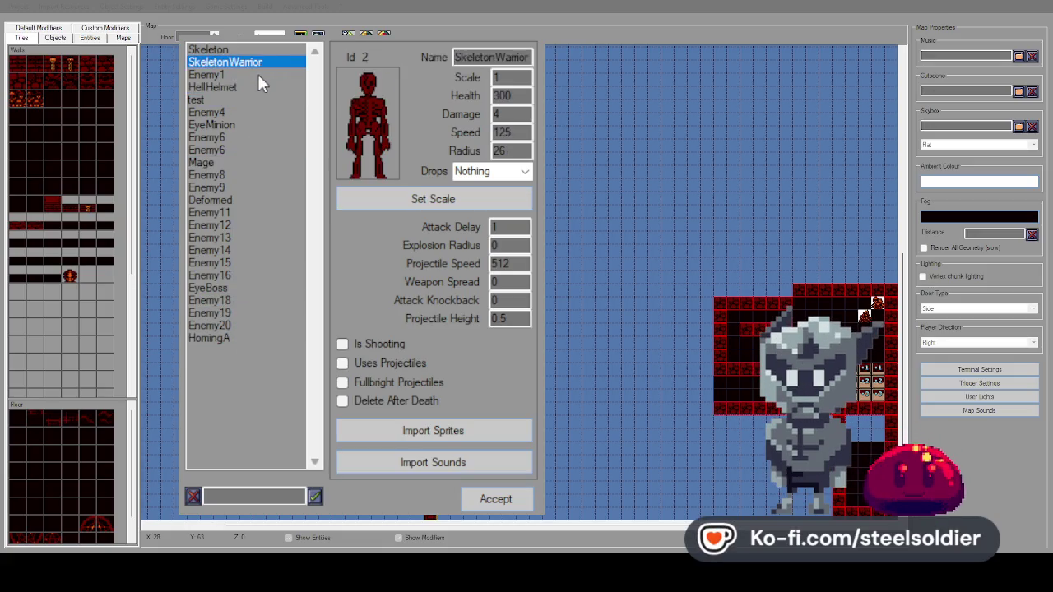
key(Down)
key(Down)
click(247, 115)
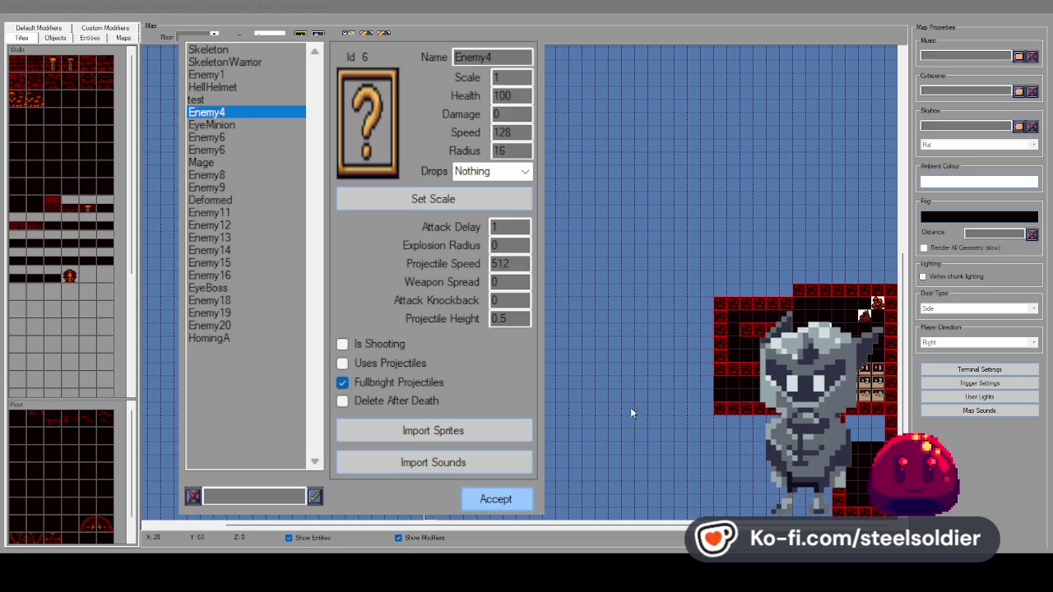
click(497, 500)
click(88, 39)
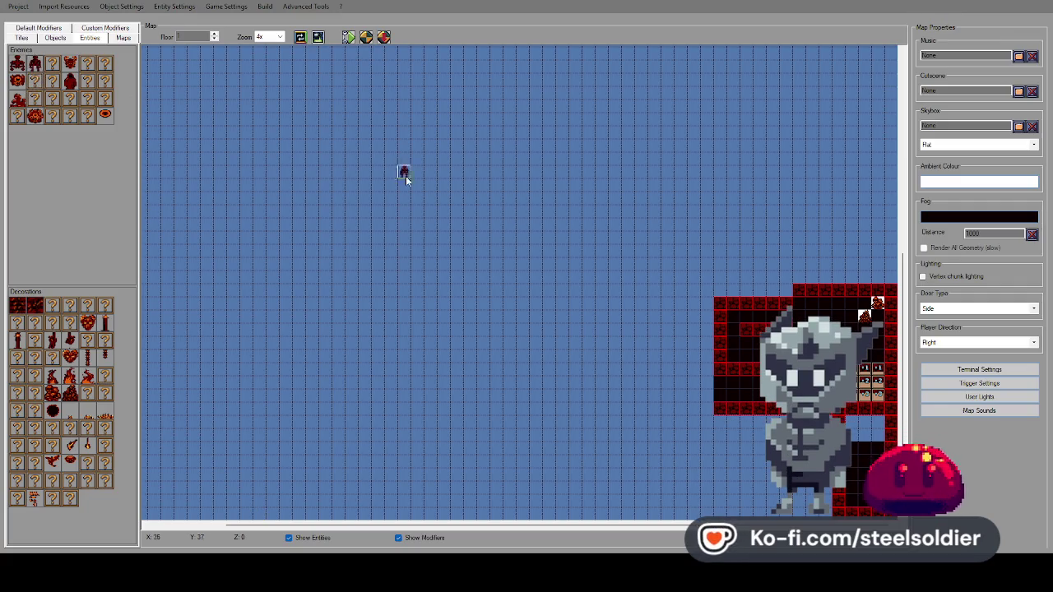
Check floors 2 and 1, then place the red enemy on the open grid above the room.
click(213, 36)
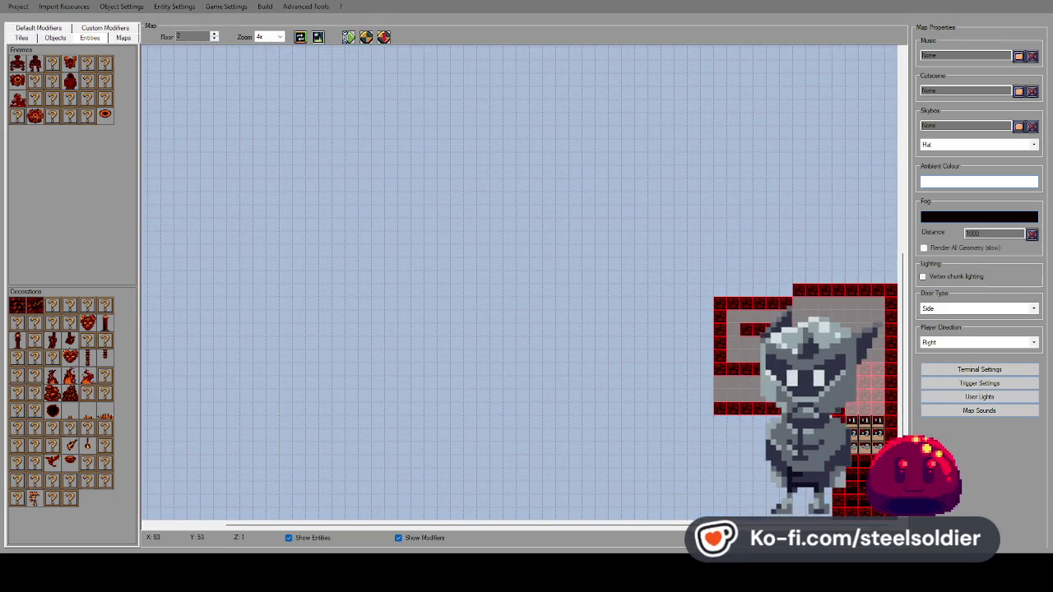
click(214, 41)
click(213, 40)
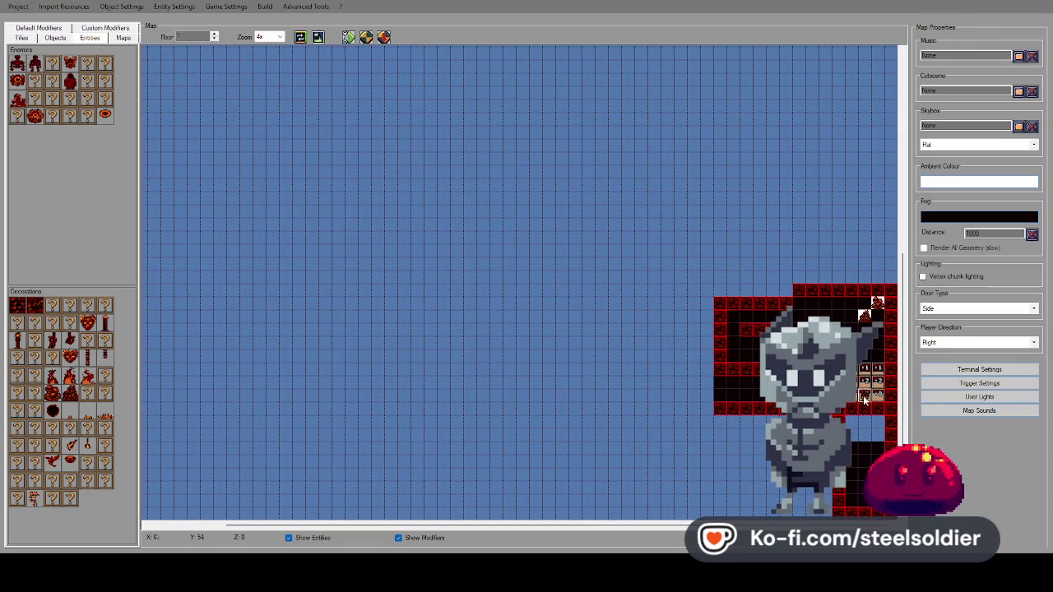
click(456, 119)
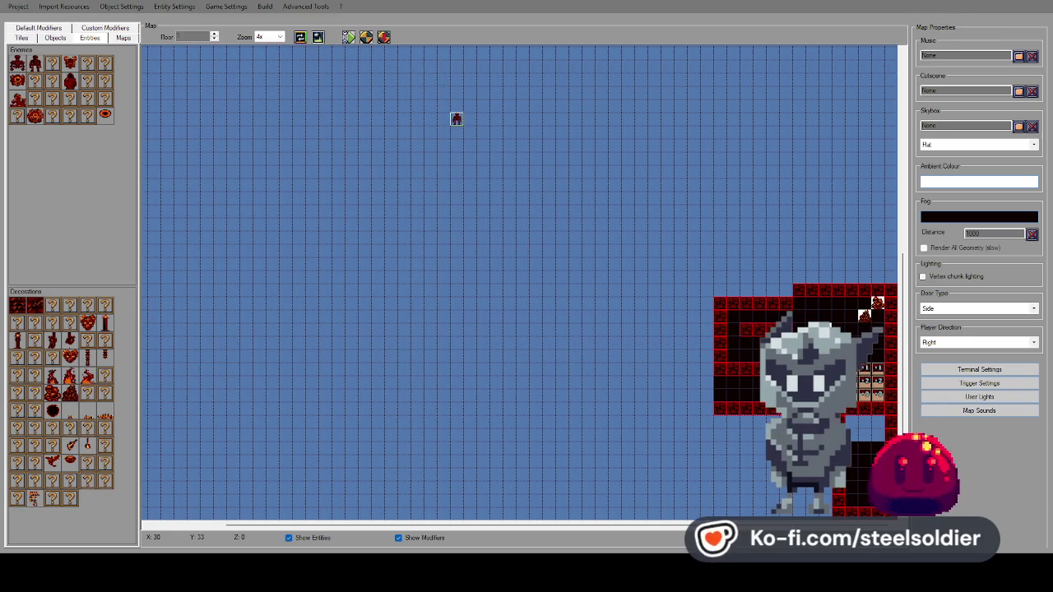
Walk down the corridor and attack both skeleton enemies until they die.
key(Up)
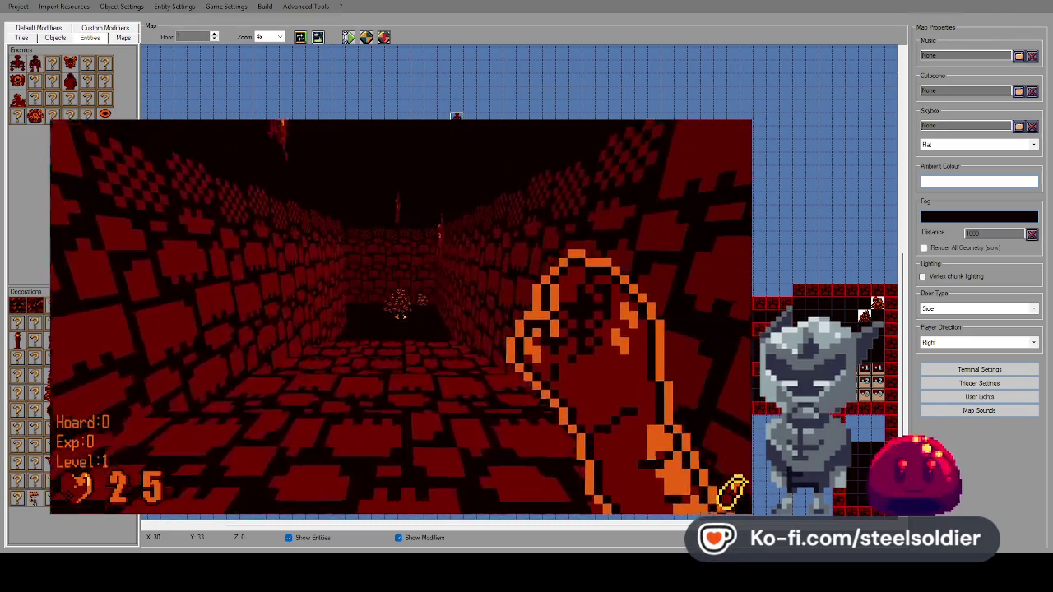
key(Up)
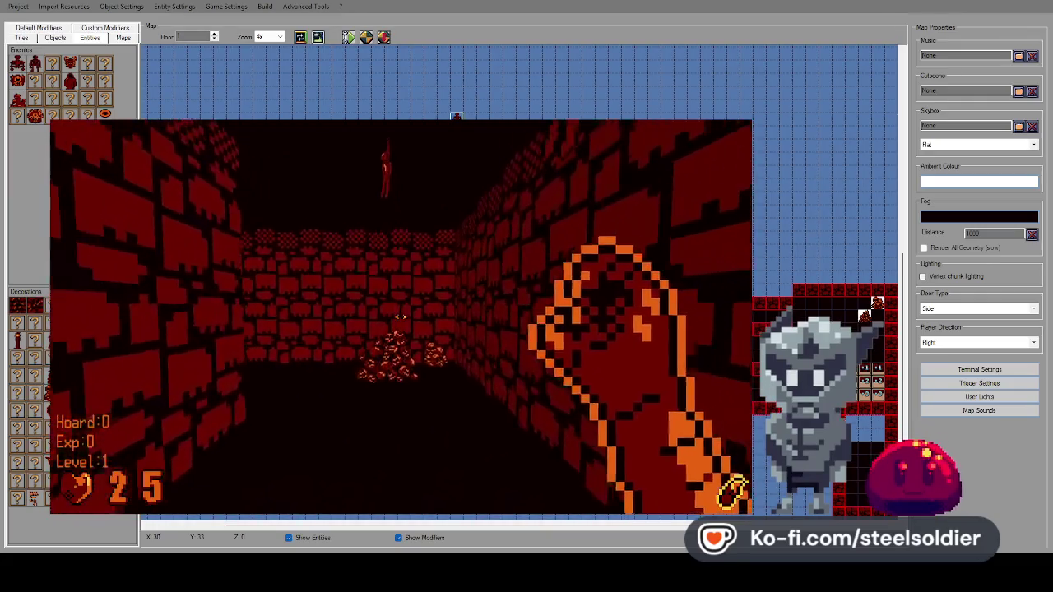
key(Left)
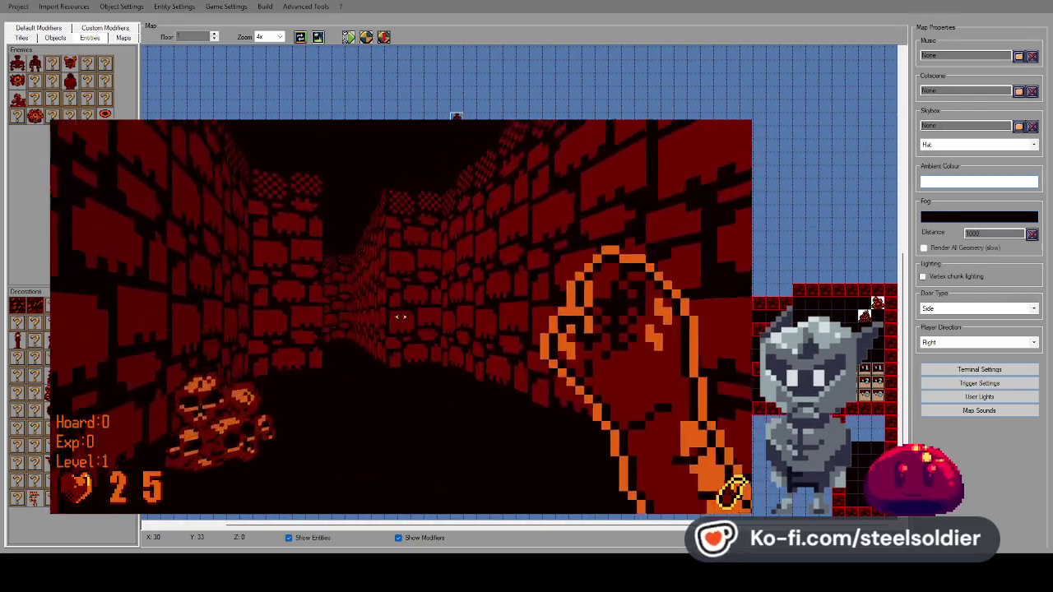
key(Up)
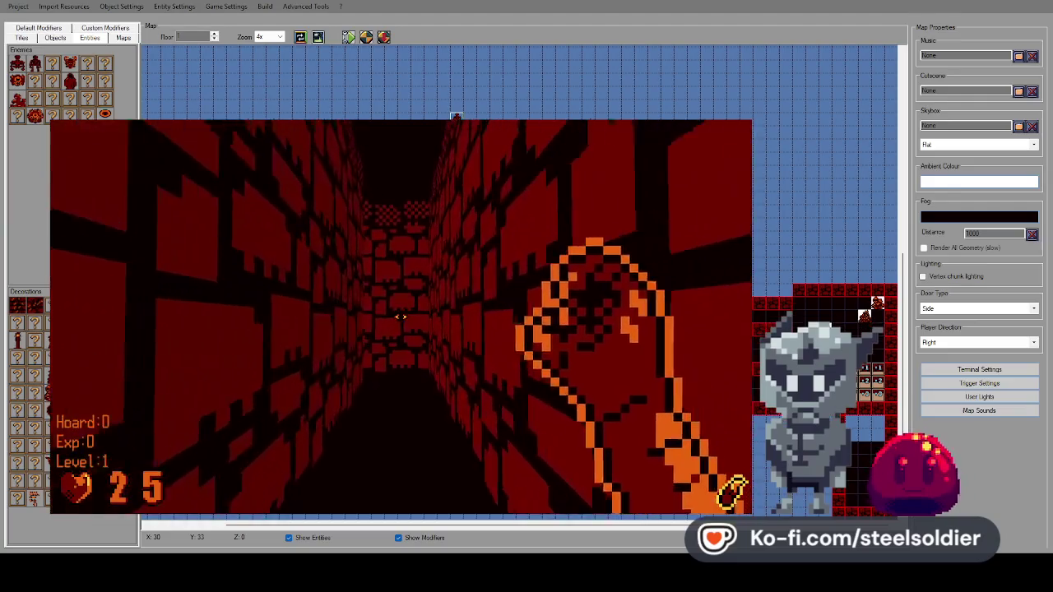
key(Right)
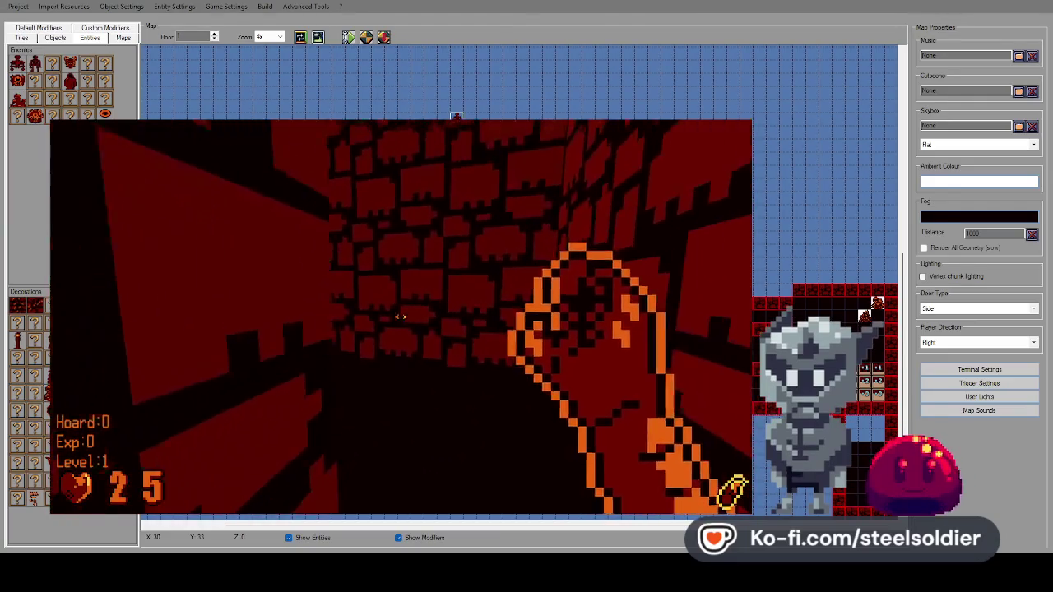
key(Up)
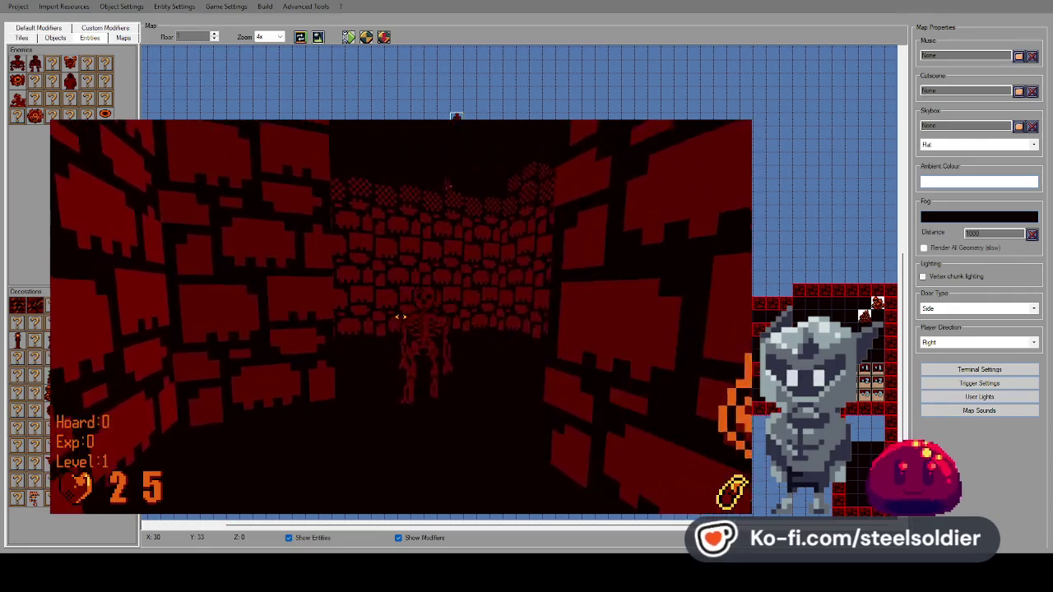
key(Down)
key(ctrl)
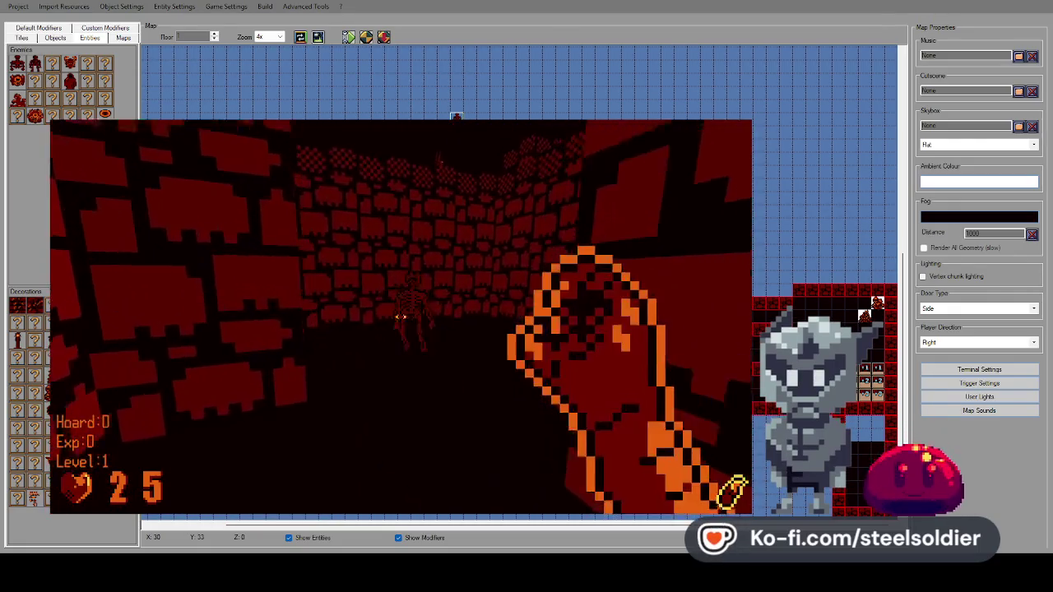
key(Left)
key(ctrl)
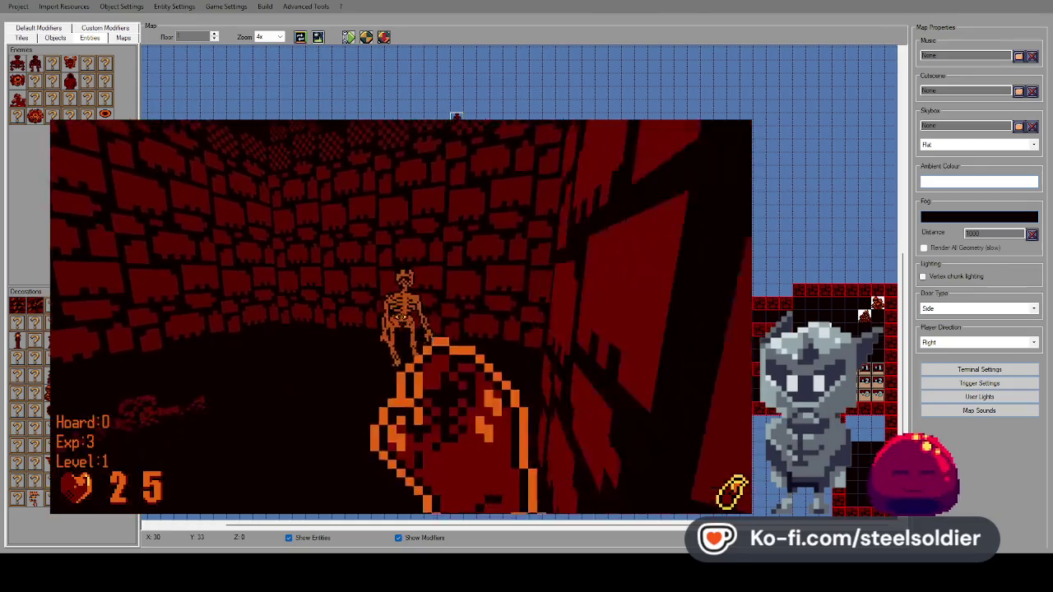
key(Right)
Walk on toward the brick wall and floor remains, then pause and exit the test.
key(Left)
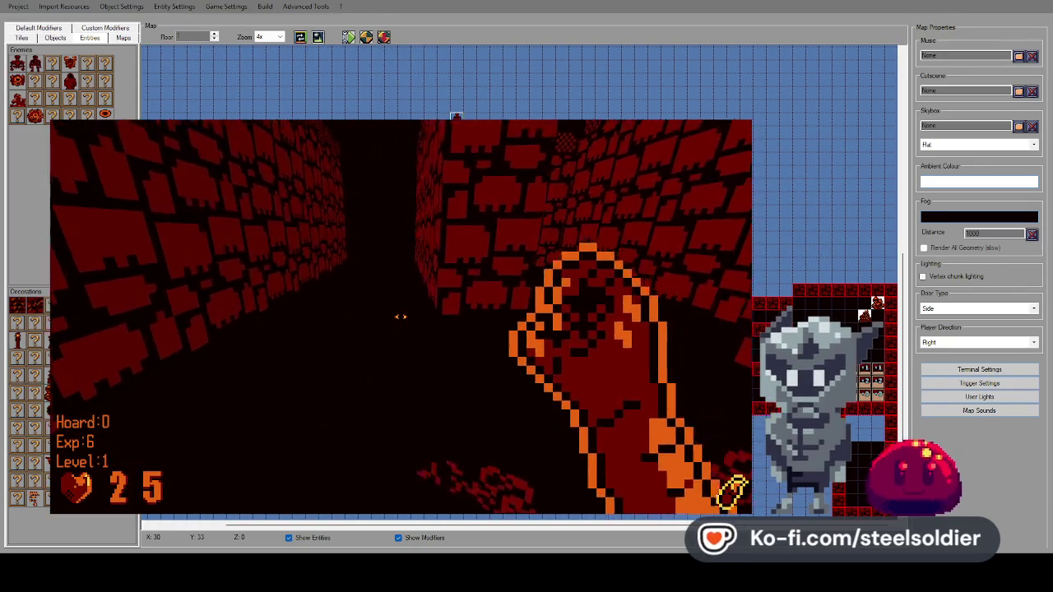
key(Up)
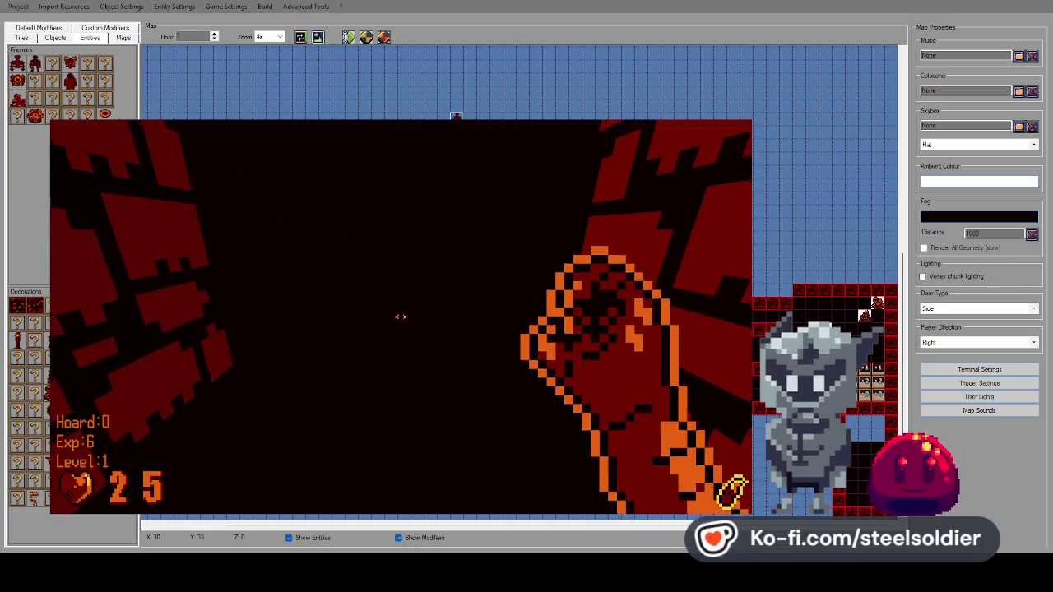
key(Up)
key(Left)
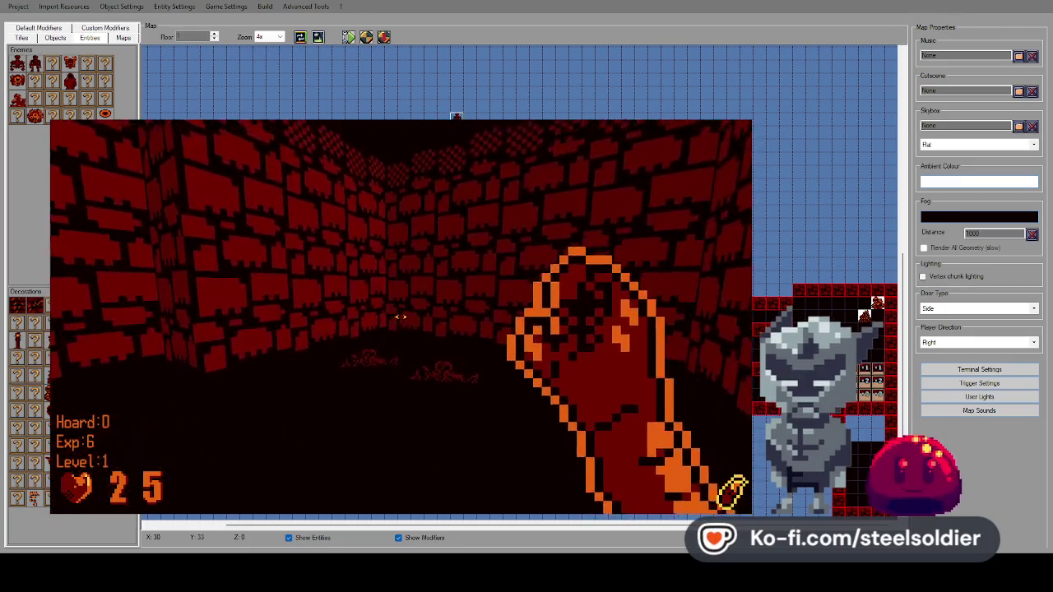
key(Right)
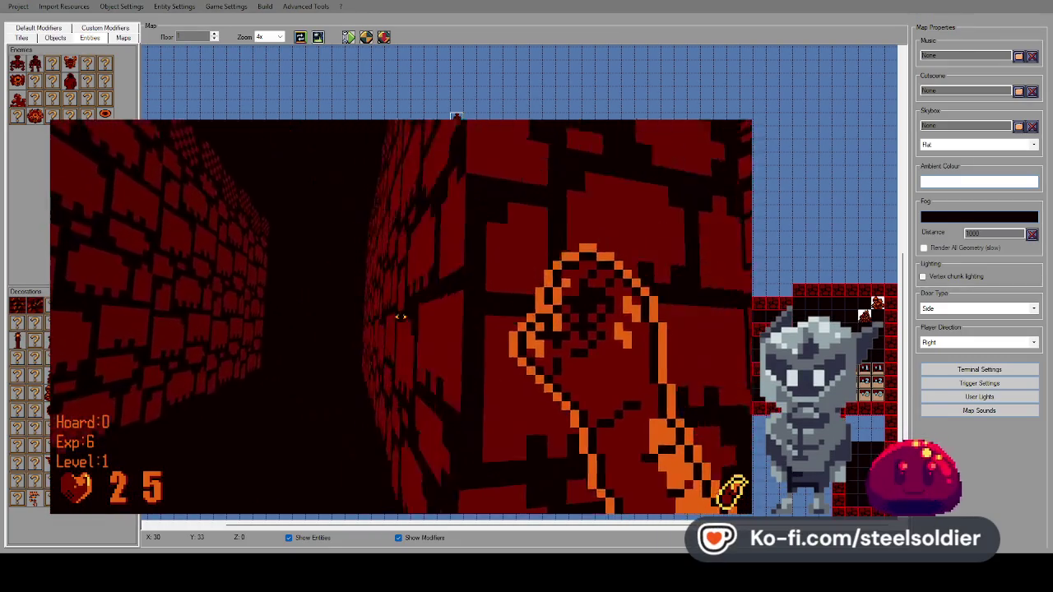
key(Right)
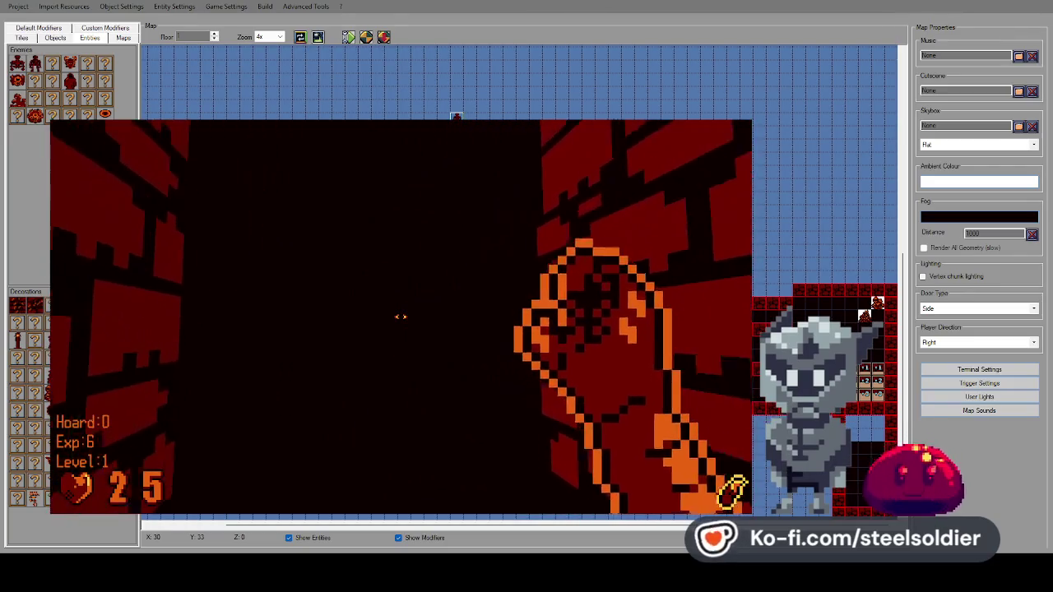
key(Up)
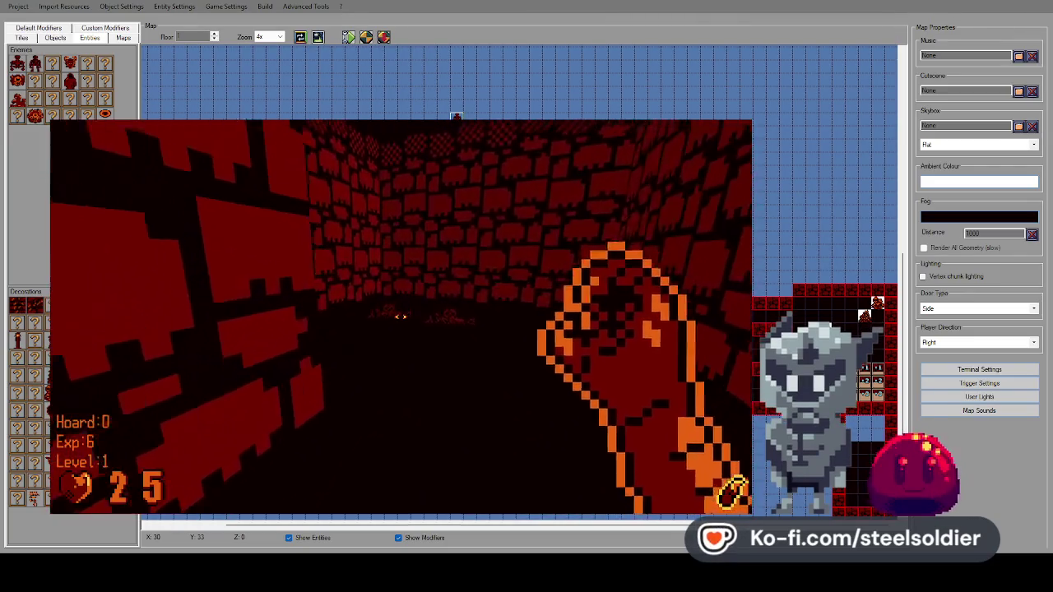
key(Up)
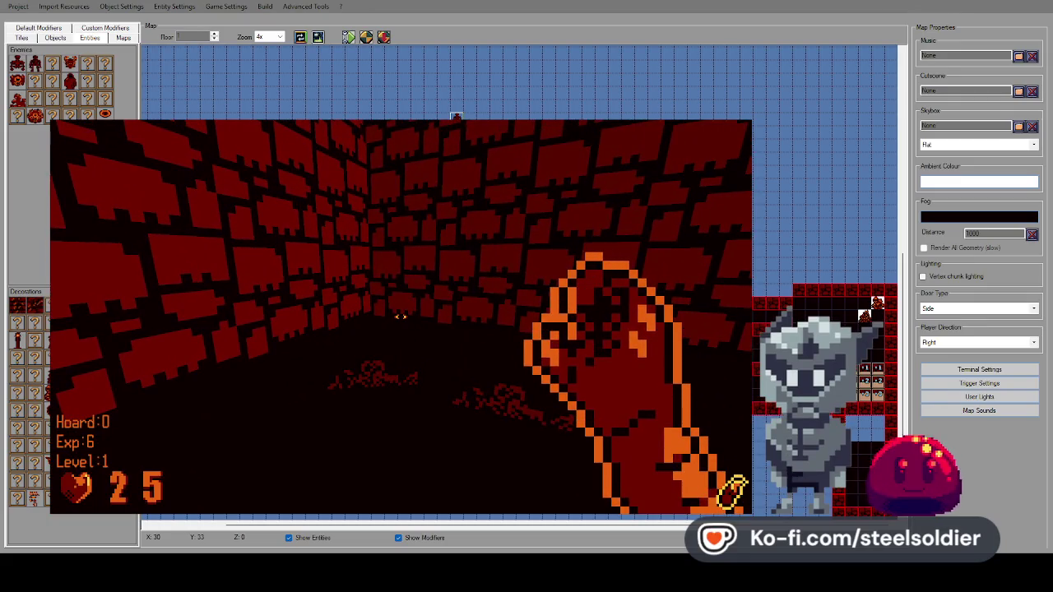
key(Up)
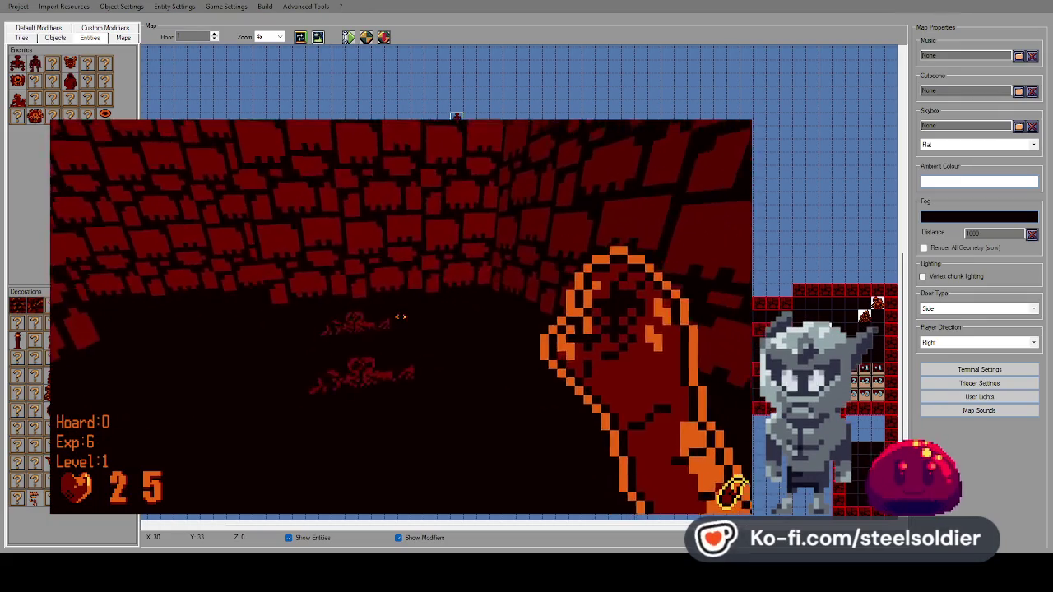
key(Down)
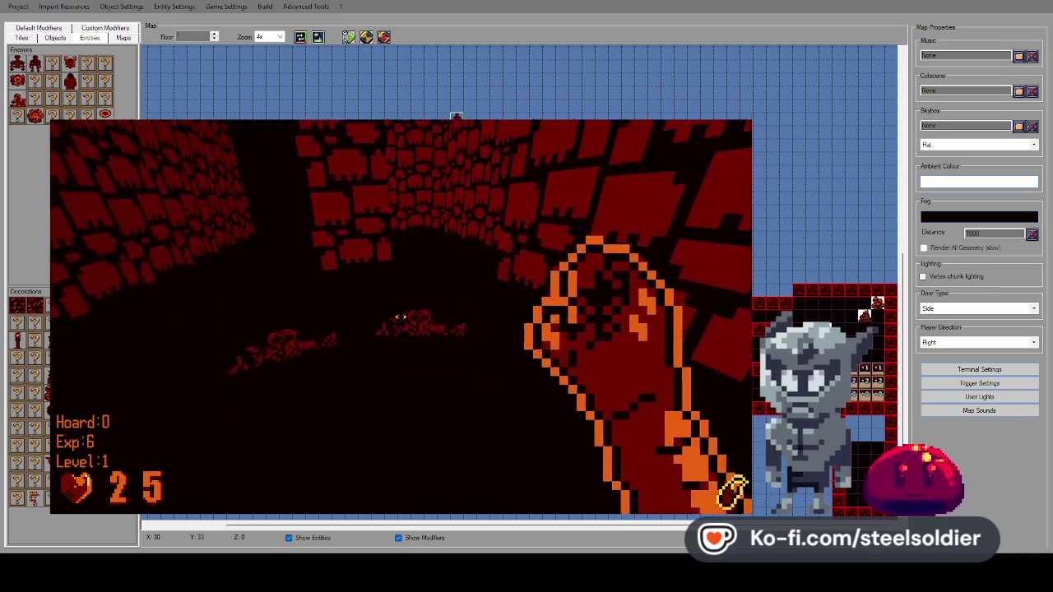
key(Escape)
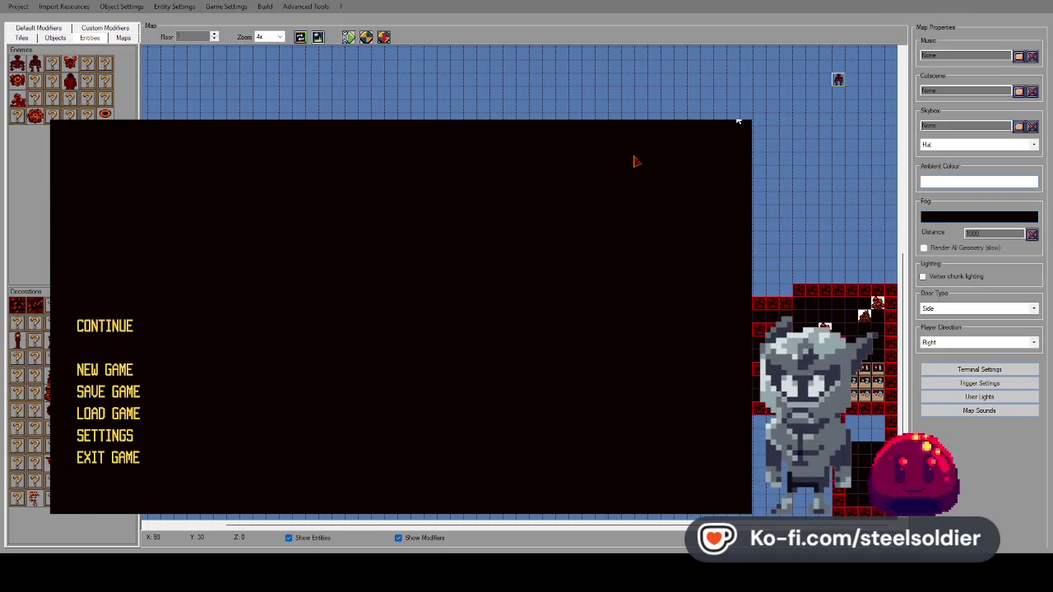
key(Escape)
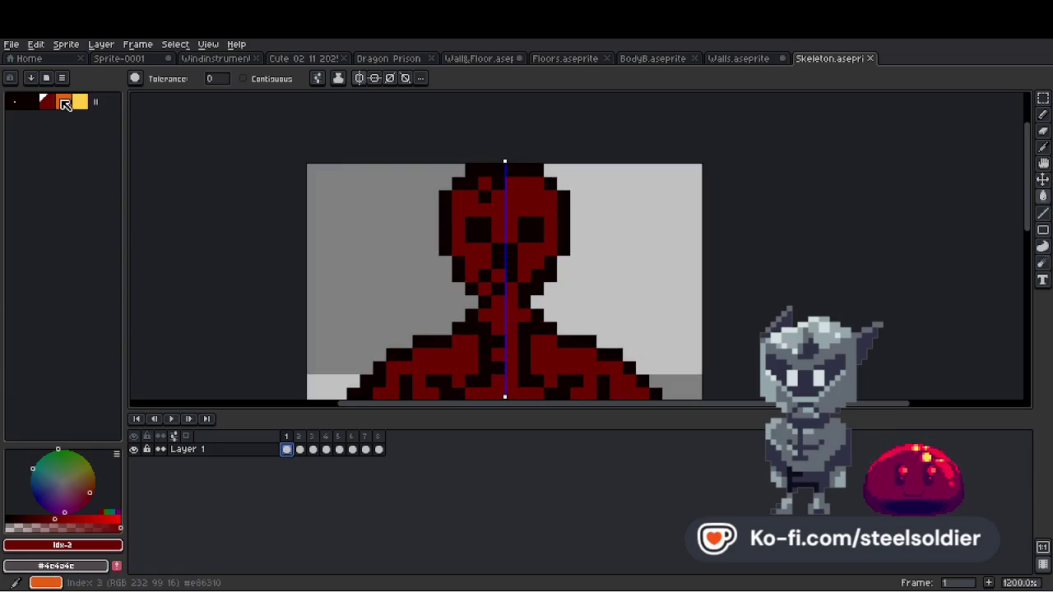
With the orange pencil, paint accents on the skull's forehead, left cheek, under the eyes and chest.
click(65, 104)
key(b)
scroll(504, 182, up, 1)
click(489, 214)
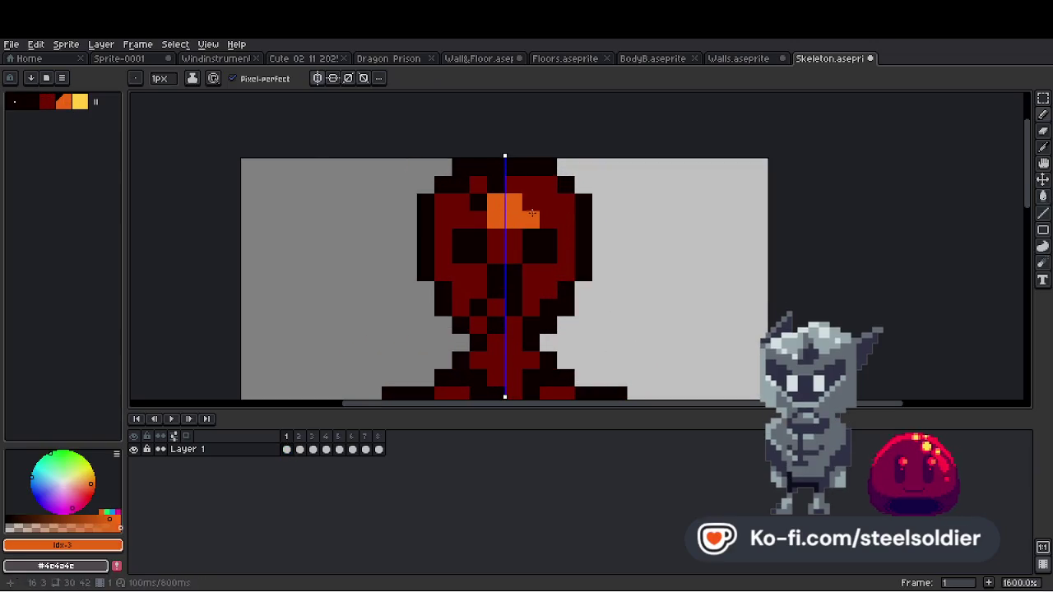
key(ctrl+z)
click(348, 79)
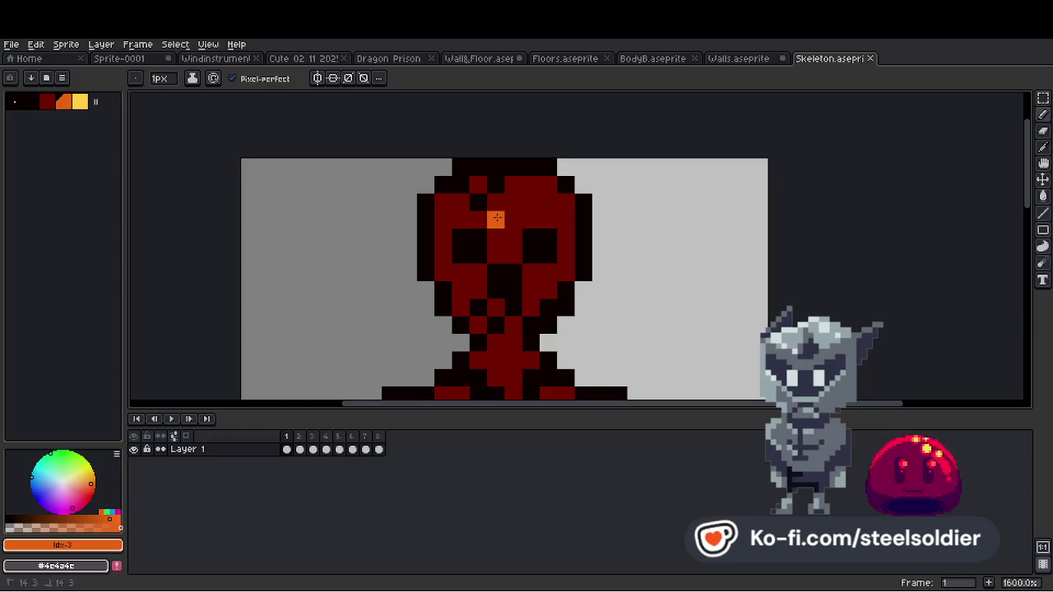
drag(497, 218, 531, 220)
click(478, 220)
drag(478, 273, 463, 268)
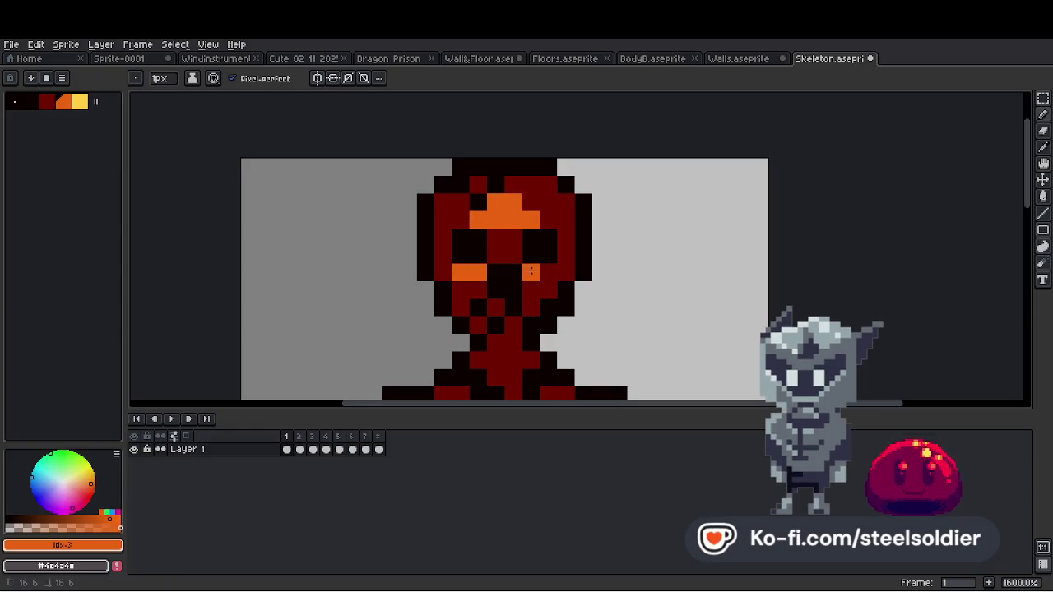
scroll(531, 271, down, 5)
scroll(531, 272, down, 2)
scroll(487, 210, up, 5)
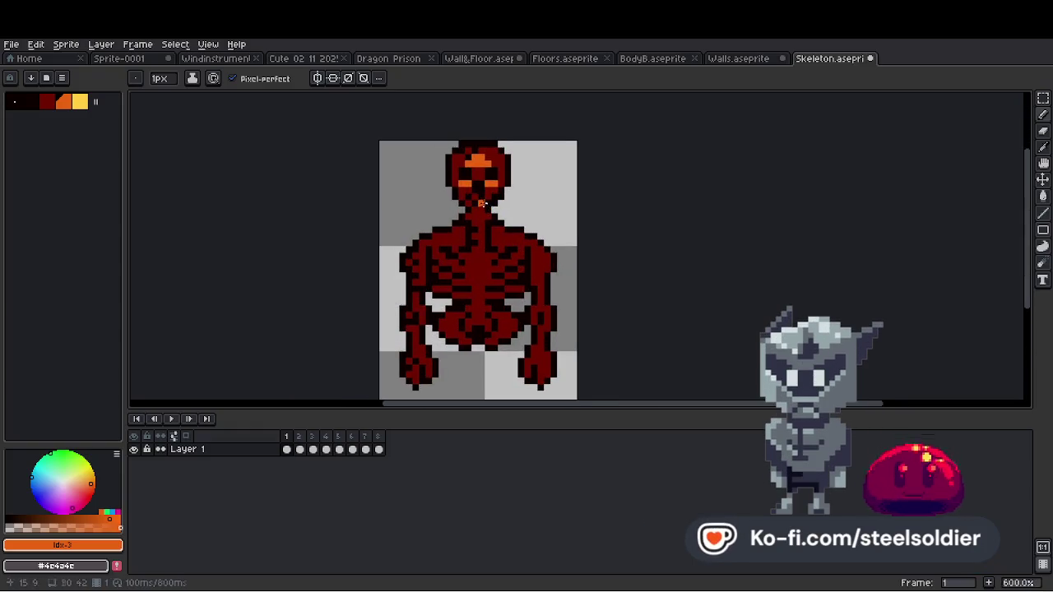
scroll(484, 203, down, 3)
scroll(480, 253, up, 6)
drag(479, 230, 474, 271)
click(470, 294)
scroll(465, 280, down, 5)
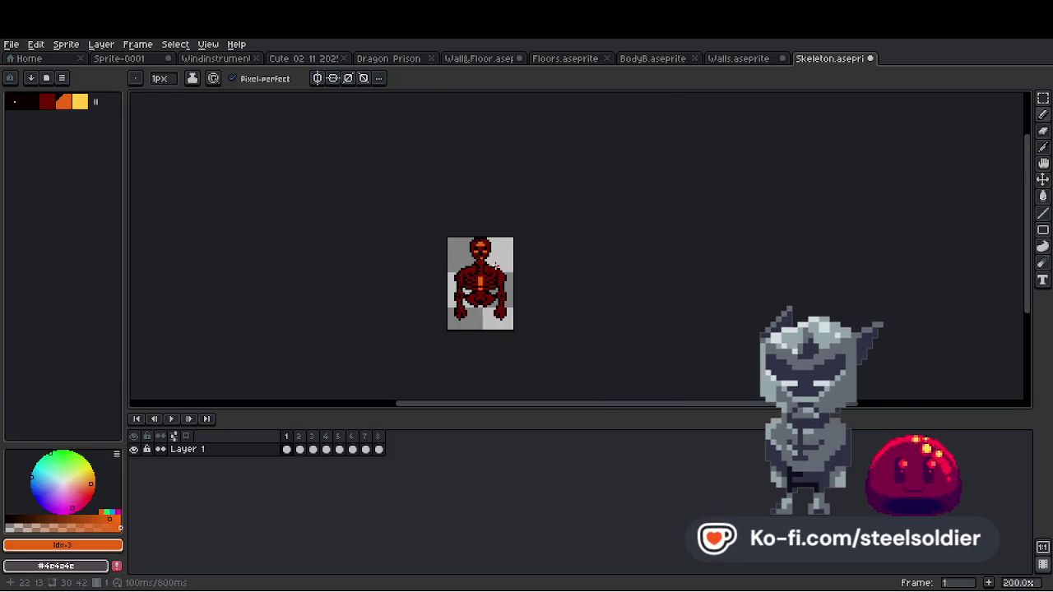
scroll(453, 273, up, 4)
scroll(502, 284, down, 4)
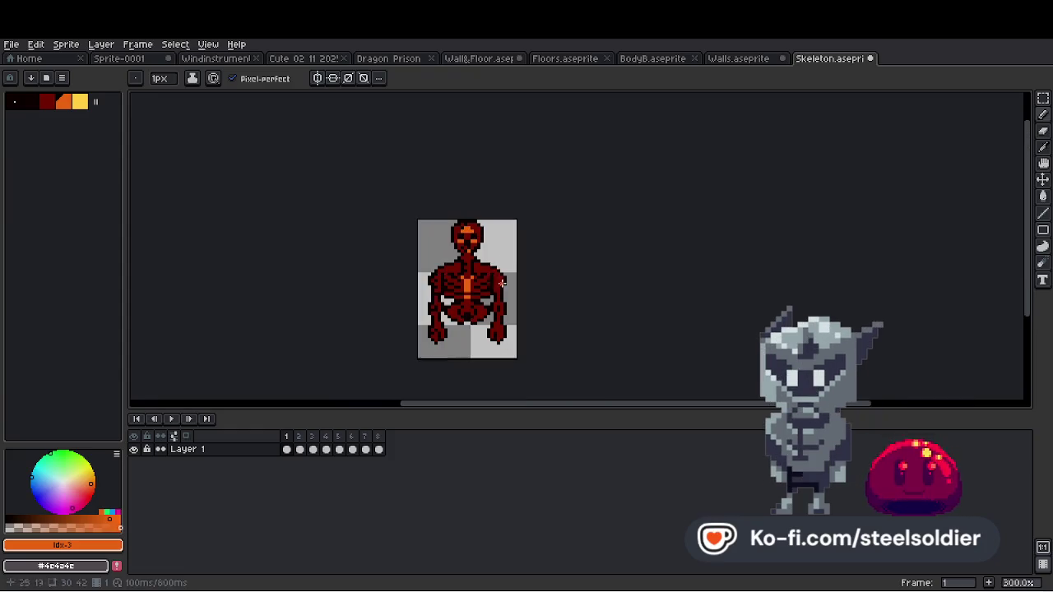
On frame 3, paint an orange chest stripe and bar, darkening its top row with sampled red.
click(287, 450)
scroll(477, 302, up, 2)
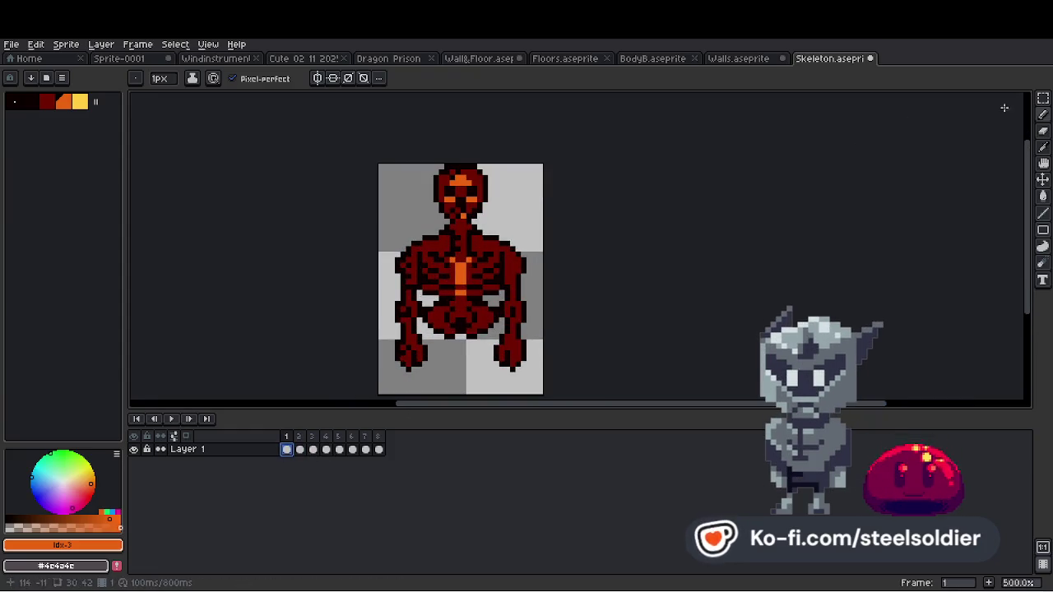
click(300, 450)
click(1043, 194)
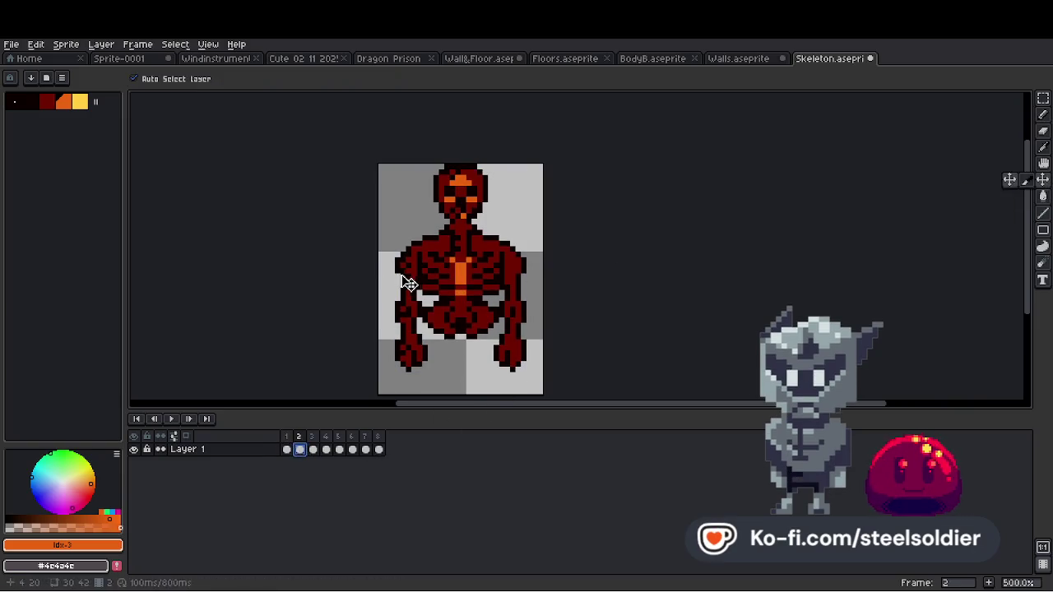
click(314, 450)
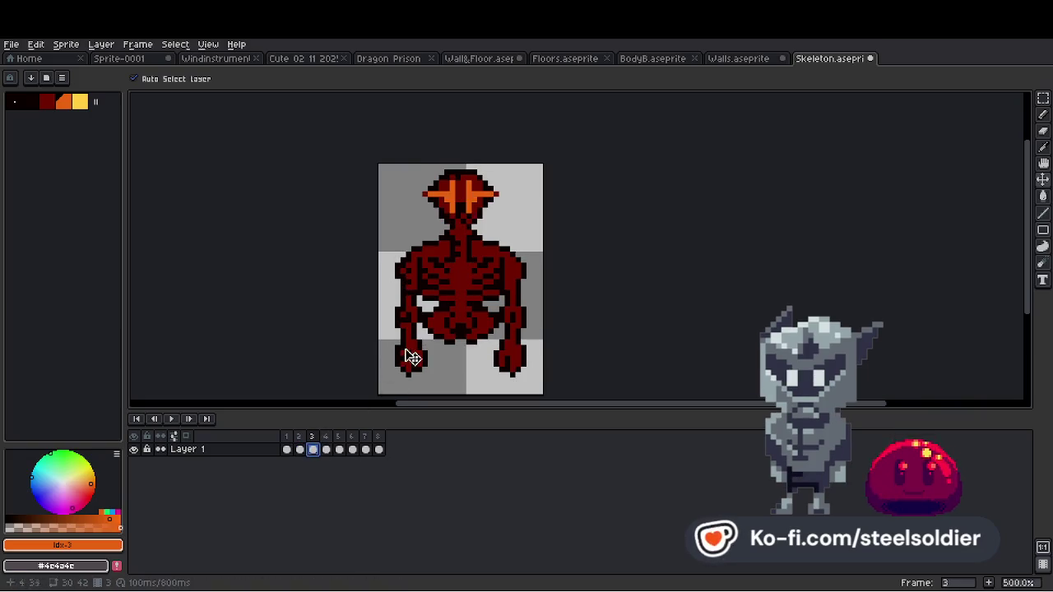
scroll(440, 341, up, 4)
key(b)
drag(474, 245, 473, 270)
click(312, 450)
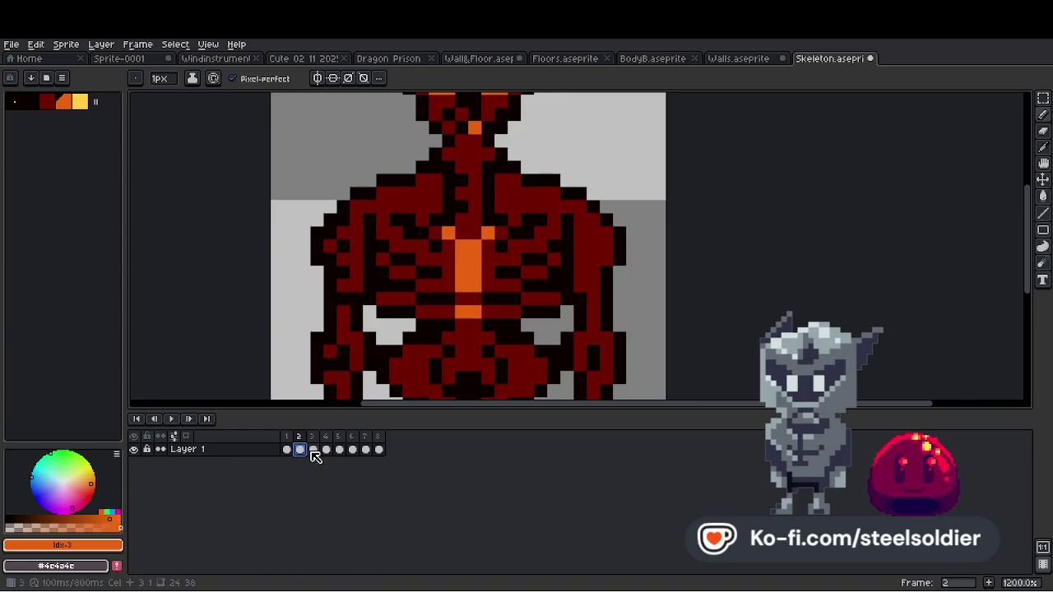
click(461, 298)
click(448, 233)
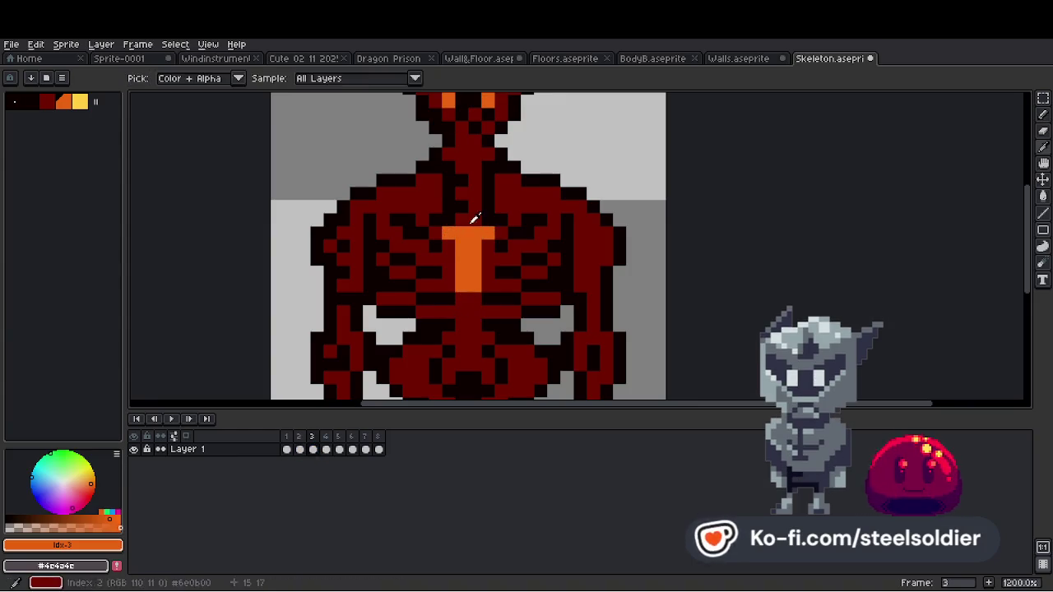
alt+click(470, 223)
drag(462, 233, 474, 233)
alt+click(448, 233)
click(488, 233)
scroll(465, 303, down, 3)
scroll(436, 297, up, 2)
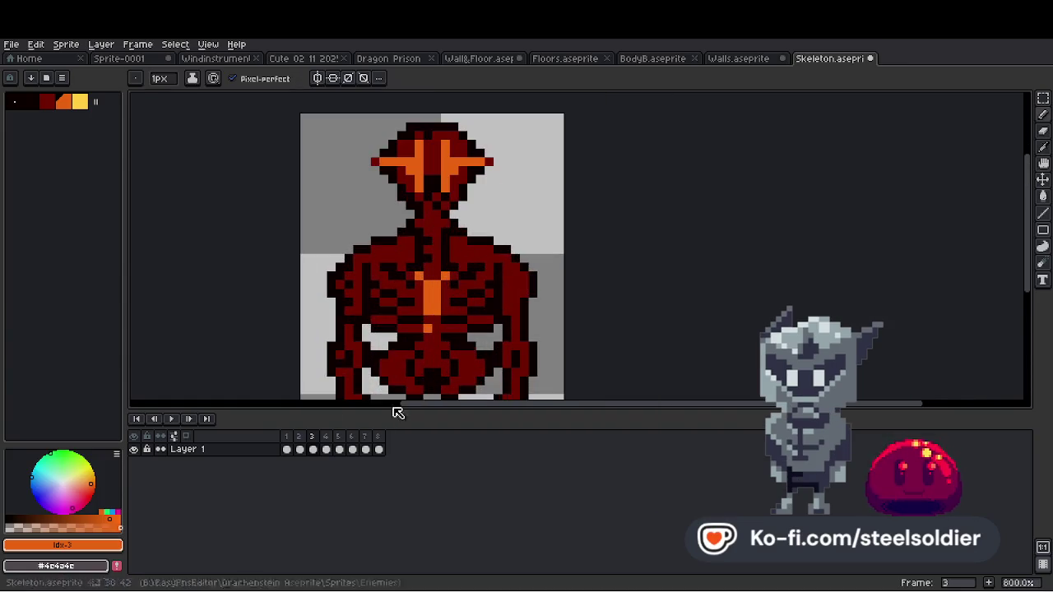
On frame 4, add orange pixels to the head, forehead and below the eye with a 1px brush.
click(300, 450)
click(313, 450)
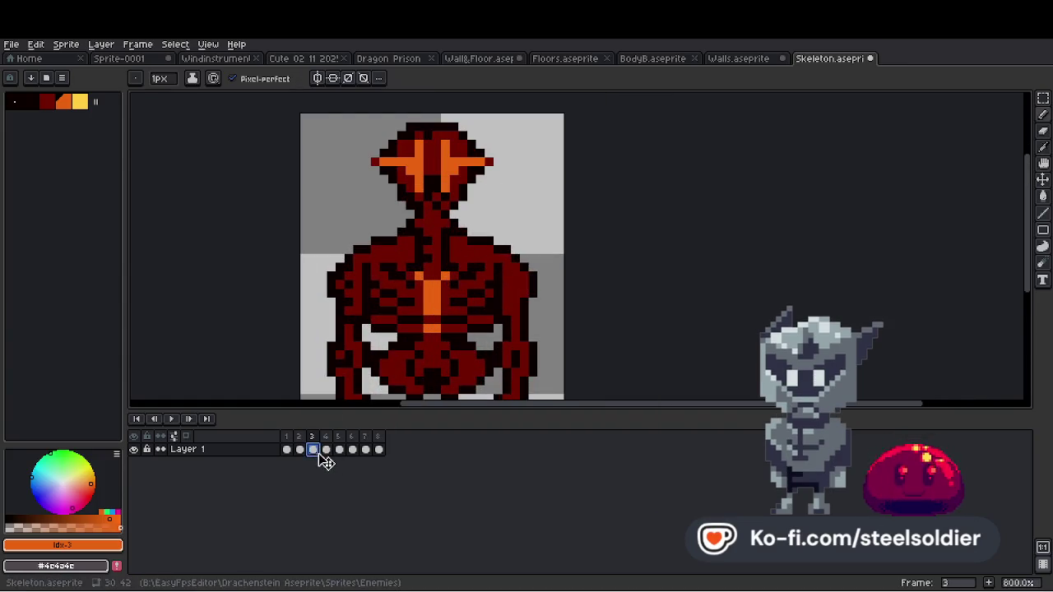
click(327, 451)
scroll(428, 164, down, 2)
scroll(403, 172, up, 4)
click(402, 180)
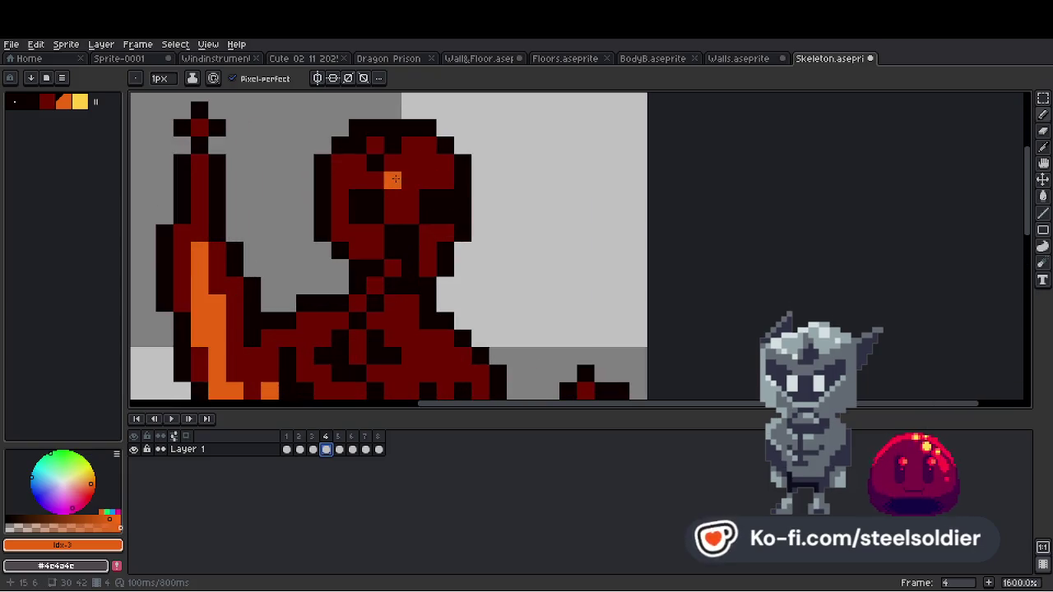
click(401, 167)
scroll(424, 179, down, 1)
click(442, 204)
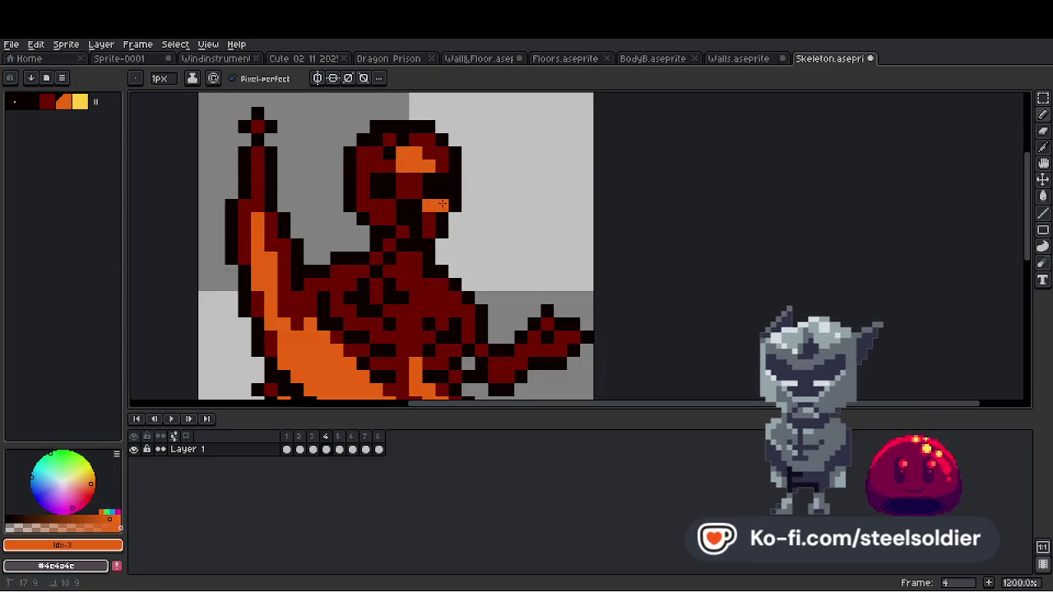
scroll(395, 222, down, 4)
scroll(420, 262, up, 2)
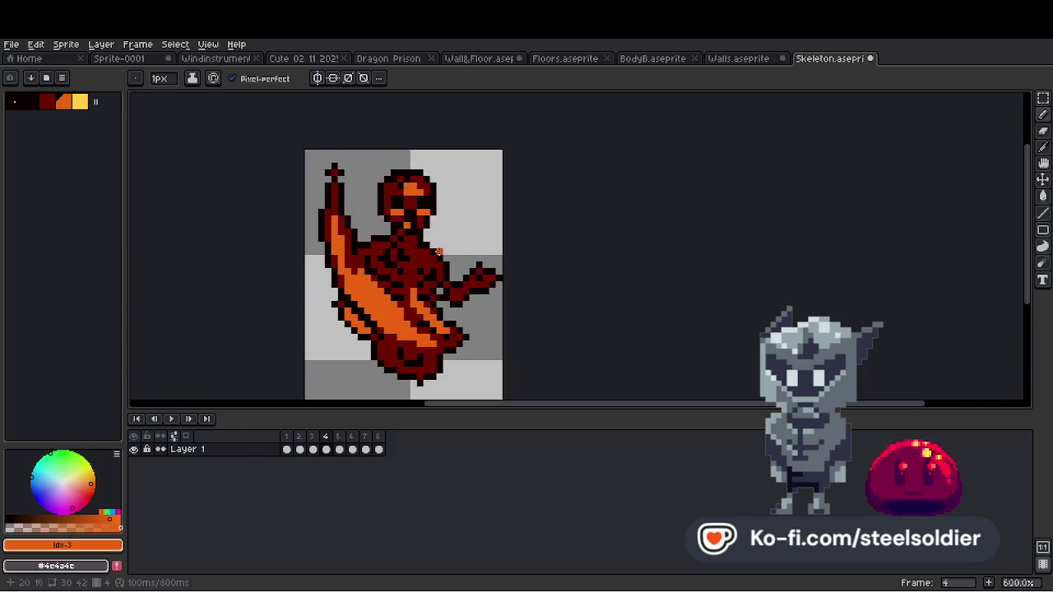
key(minus)
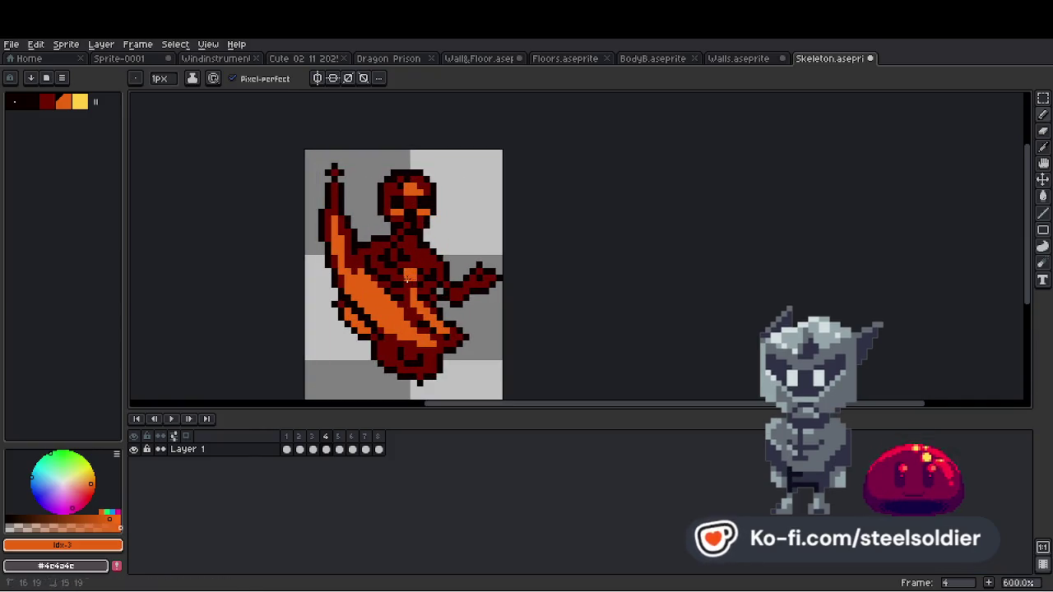
scroll(407, 278, down, 4)
scroll(425, 293, up, 5)
scroll(429, 277, down, 5)
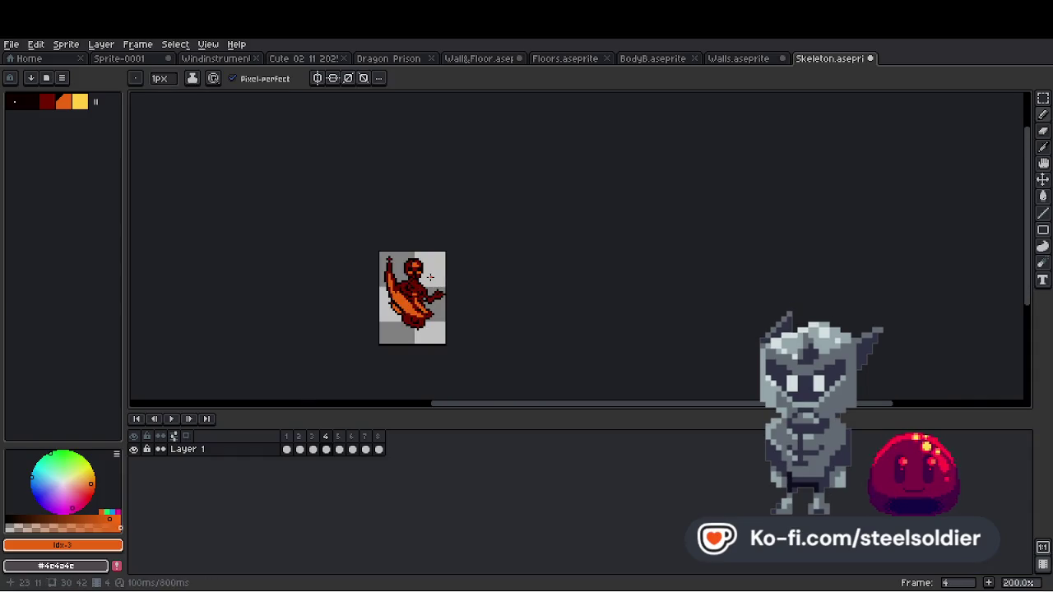
scroll(430, 278, up, 5)
Paint an orange accent line across the skull on frame 5.
click(340, 450)
scroll(386, 188, up, 1)
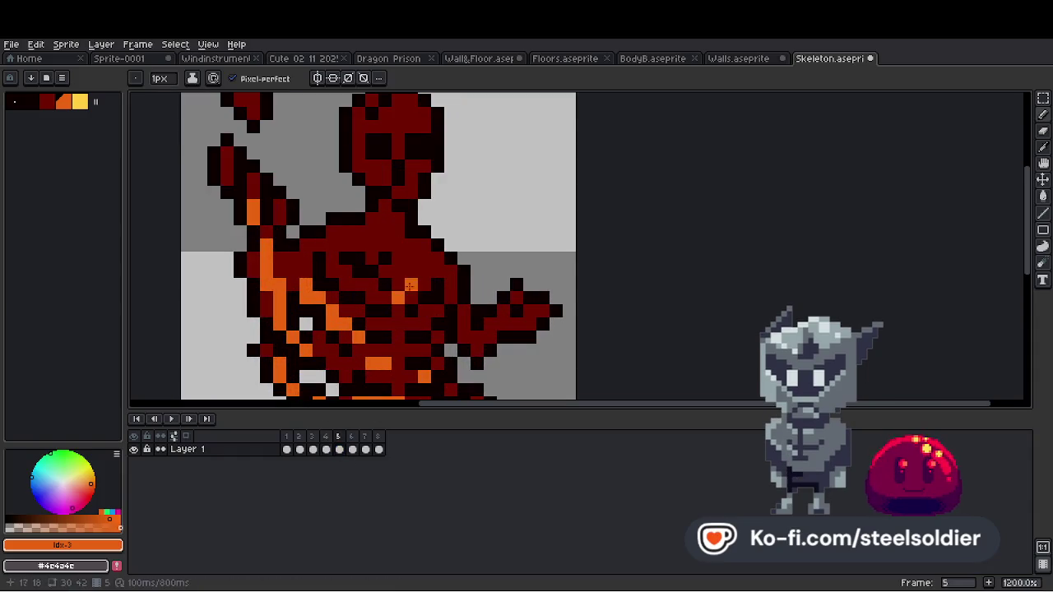
scroll(387, 189, down, 1)
scroll(387, 188, up, 1)
drag(387, 188, 414, 188)
scroll(412, 193, down, 4)
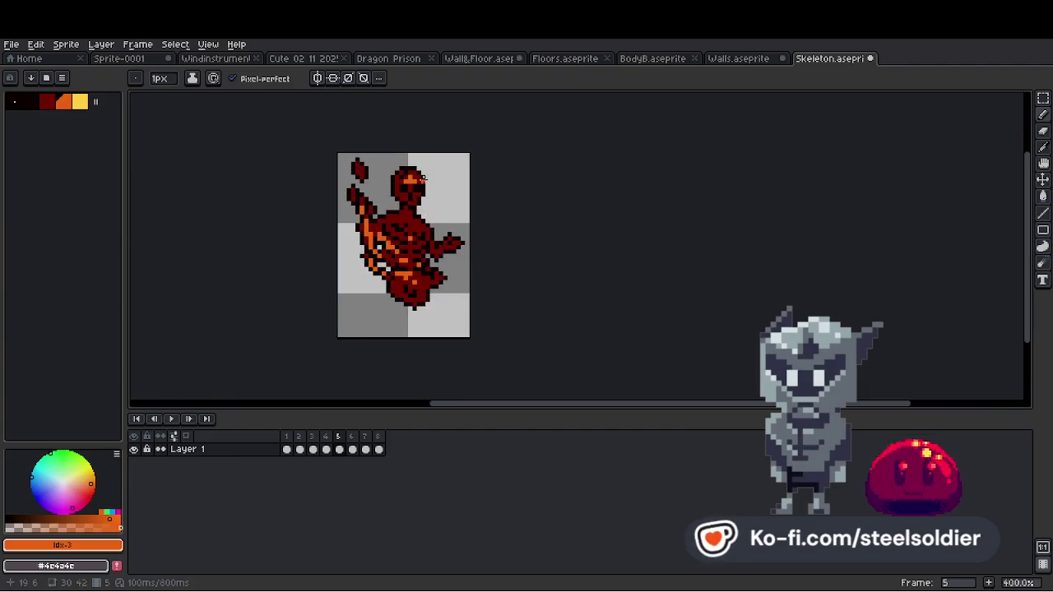
scroll(403, 216, up, 4)
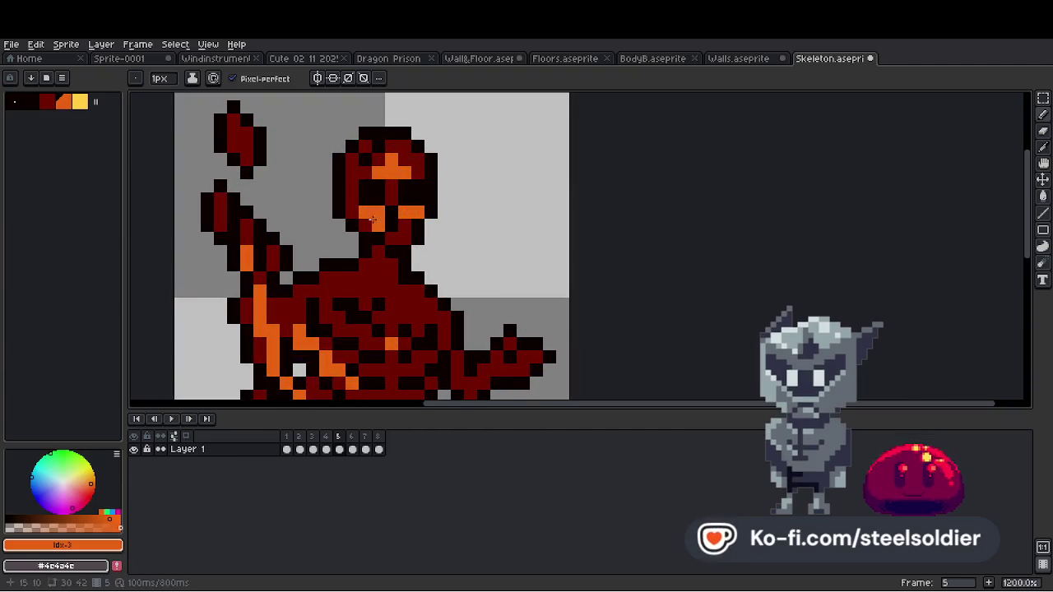
On frame 7, paint orange mouth pixels and eye highlights across the head.
click(327, 450)
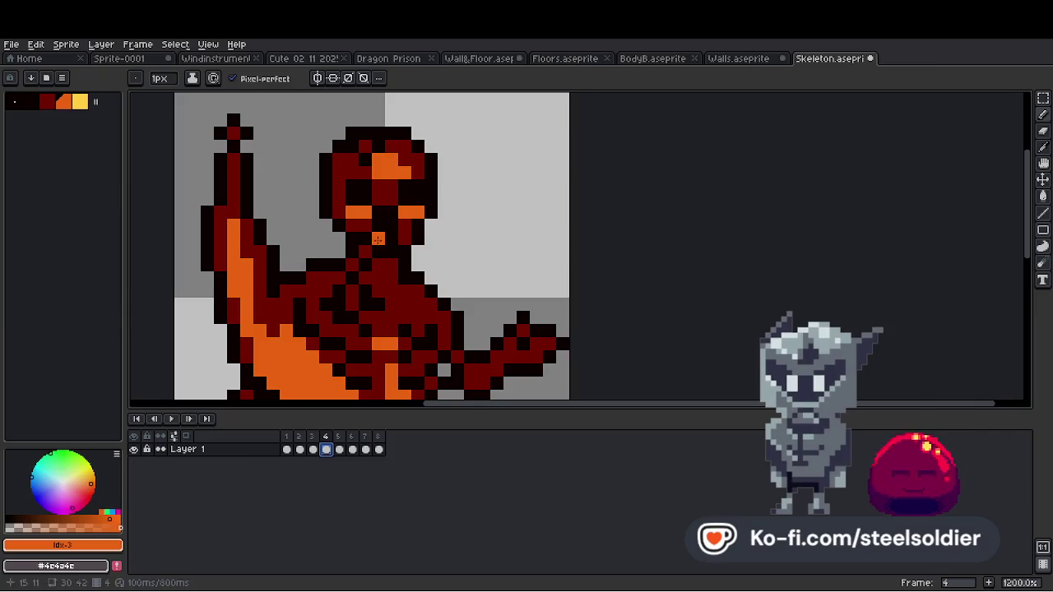
click(352, 450)
scroll(411, 230, down, 4)
click(365, 450)
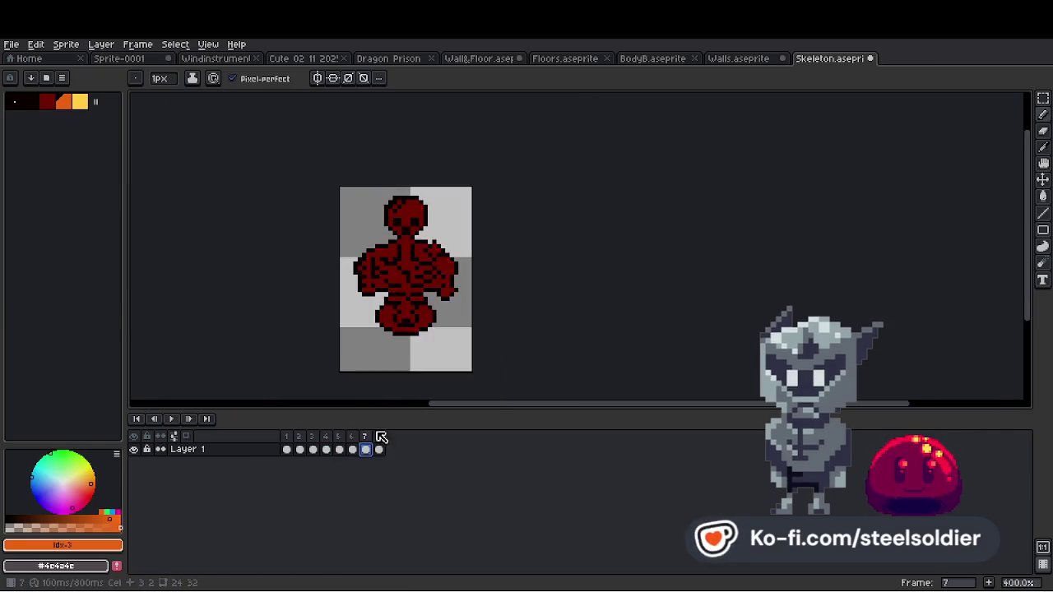
scroll(381, 211, up, 4)
drag(408, 265, 421, 265)
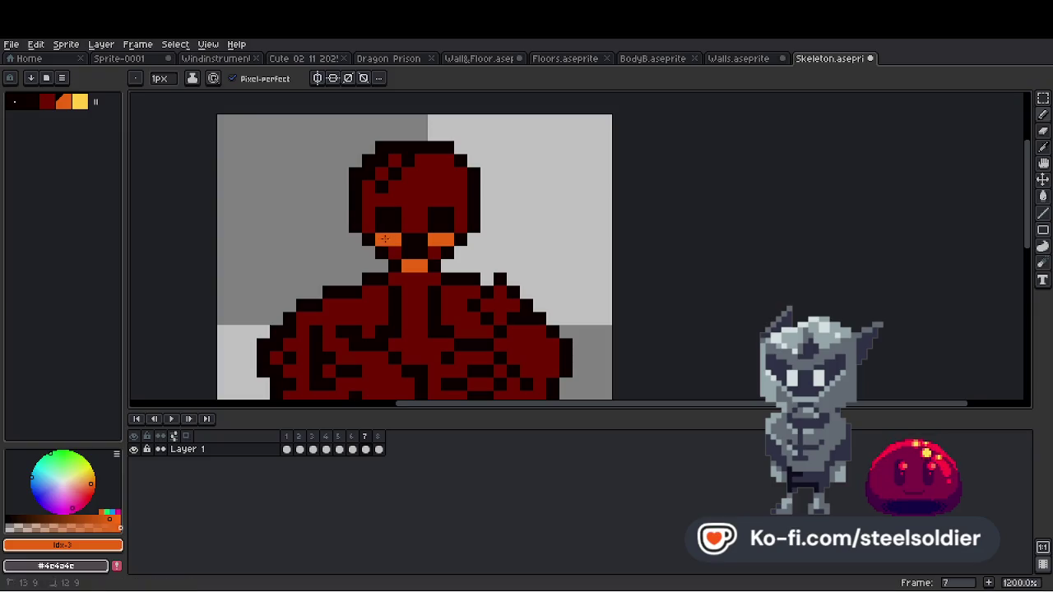
drag(401, 190, 435, 187)
scroll(400, 186, down, 4)
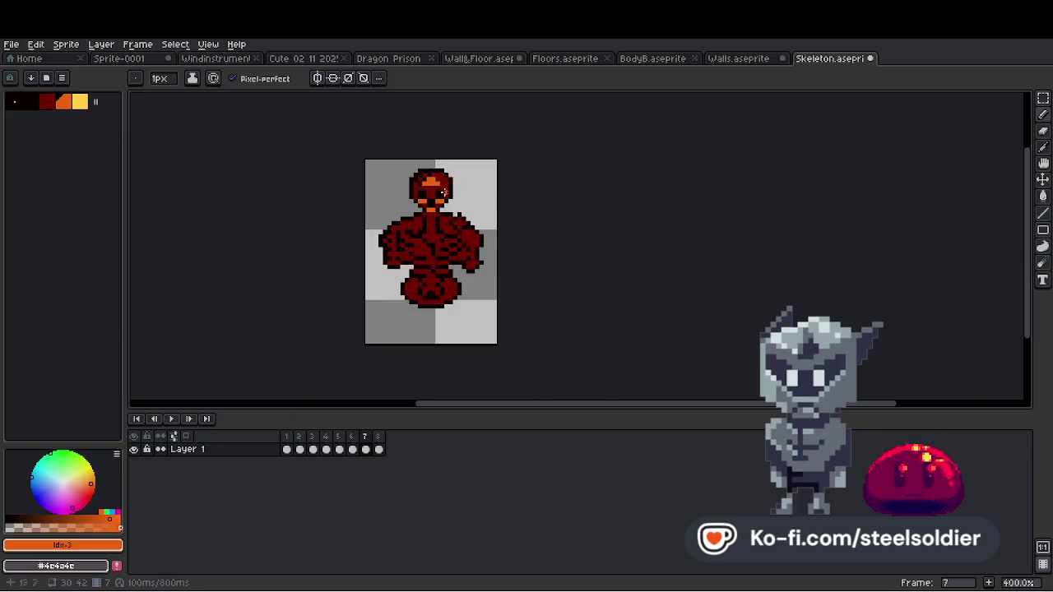
scroll(419, 255, up, 4)
scroll(442, 251, down, 4)
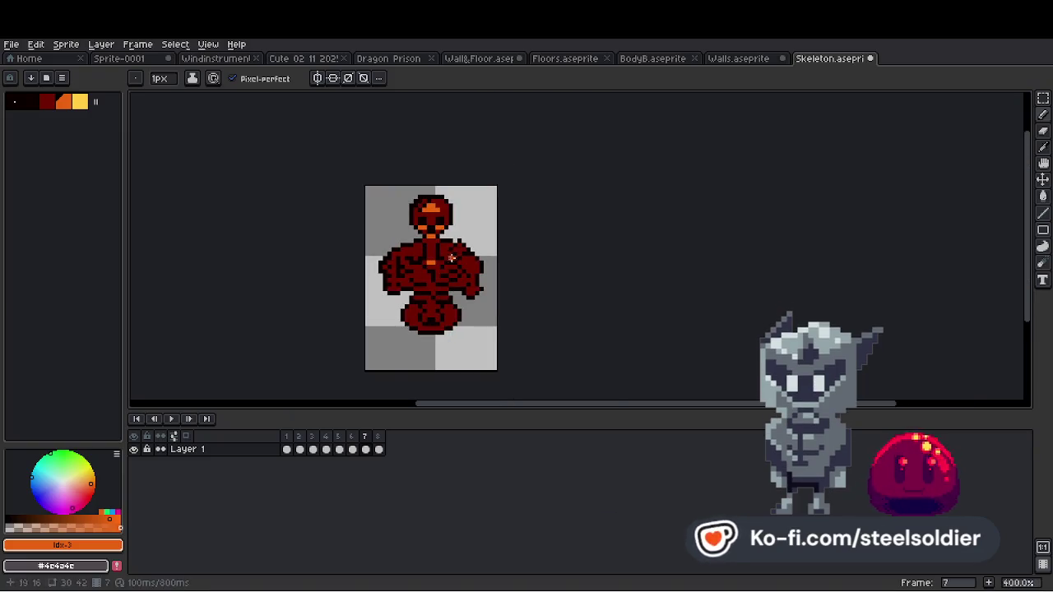
scroll(440, 255, up, 2)
Paint an orange line on the collapsed skeleton in frame 8.
click(378, 434)
scroll(436, 313, down, 2)
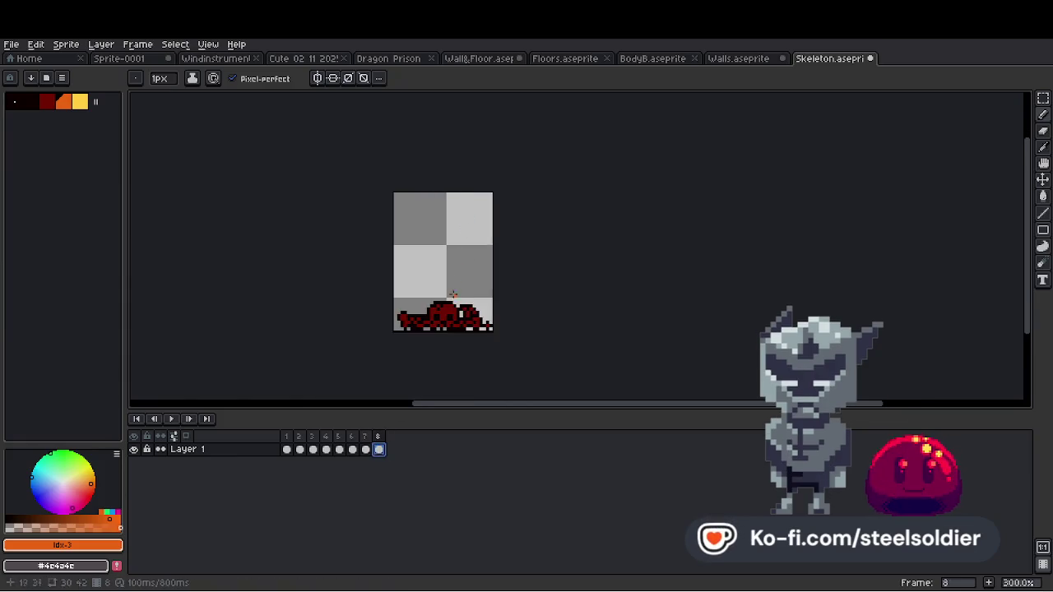
scroll(436, 315, up, 4)
drag(403, 315, 440, 315)
scroll(439, 317, down, 4)
scroll(429, 324, up, 1)
scroll(407, 322, down, 4)
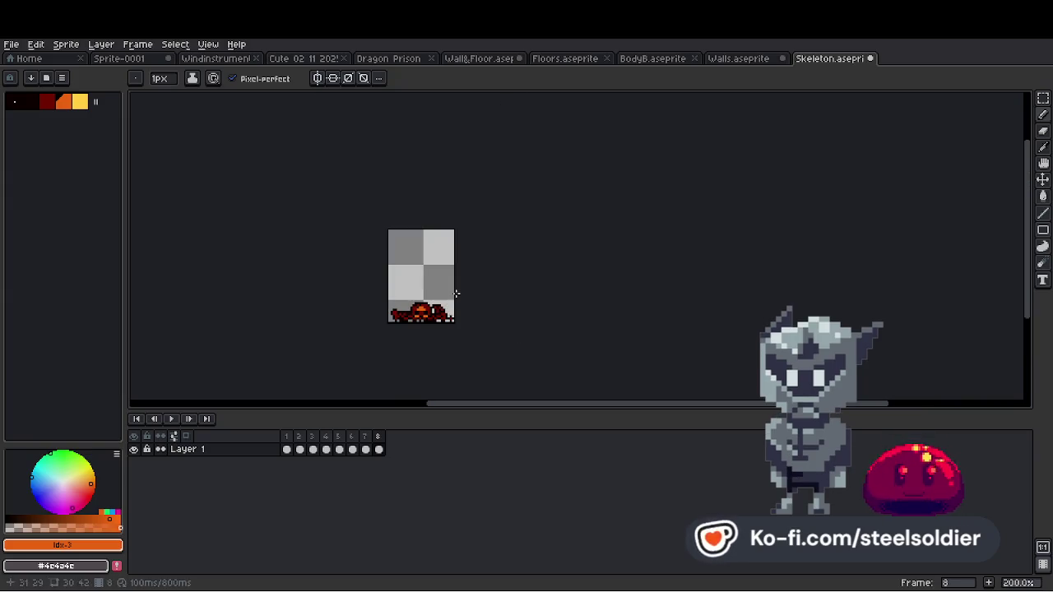
Export all eight Skeleton frames as separate files using Export As.
click(12, 44)
mouse_move(74, 153)
click(141, 154)
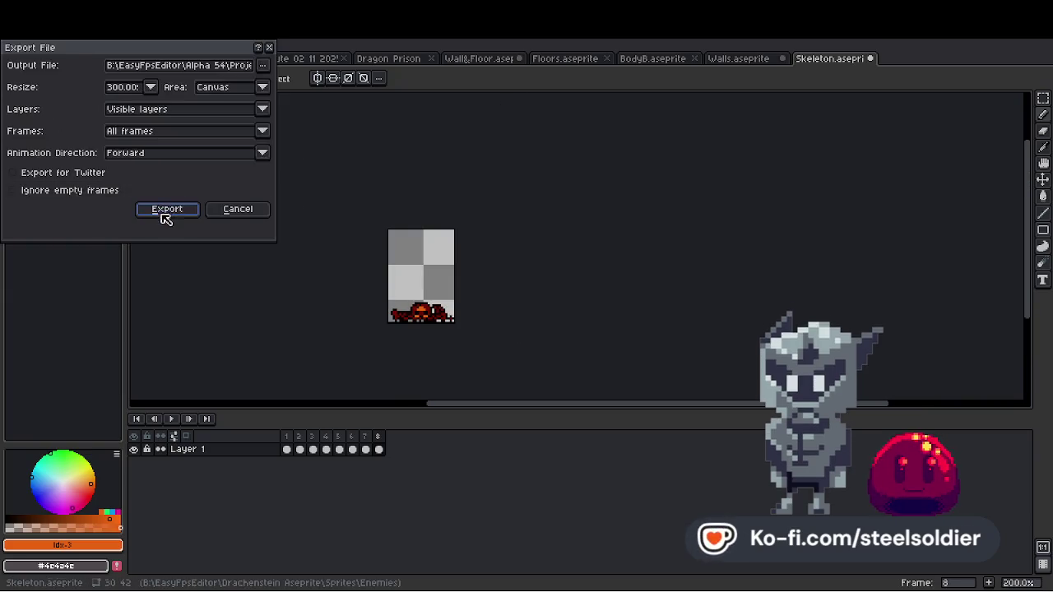
click(164, 207)
click(509, 353)
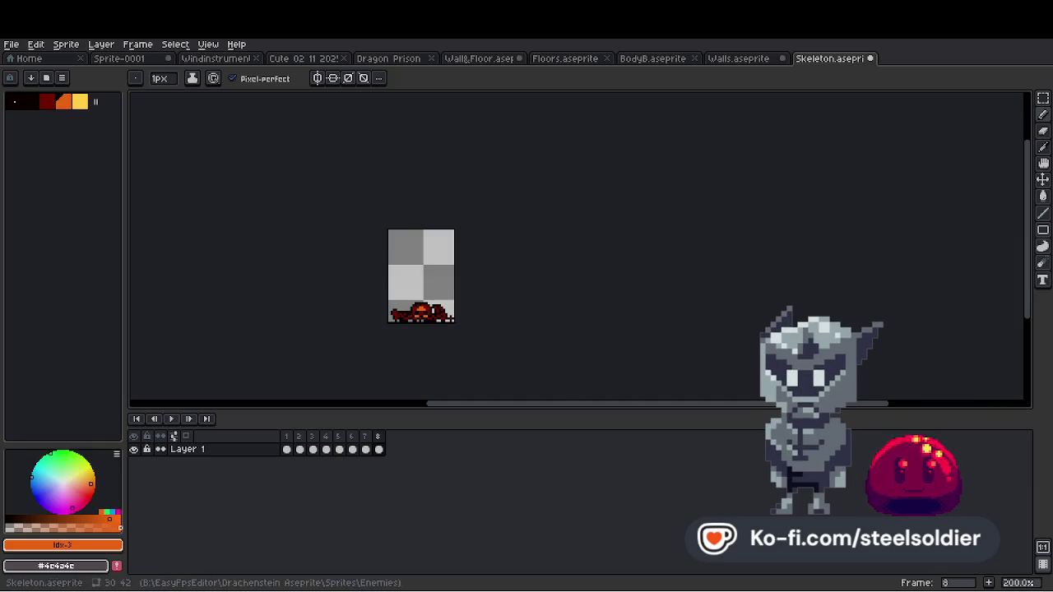
scroll(594, 237, up, 4)
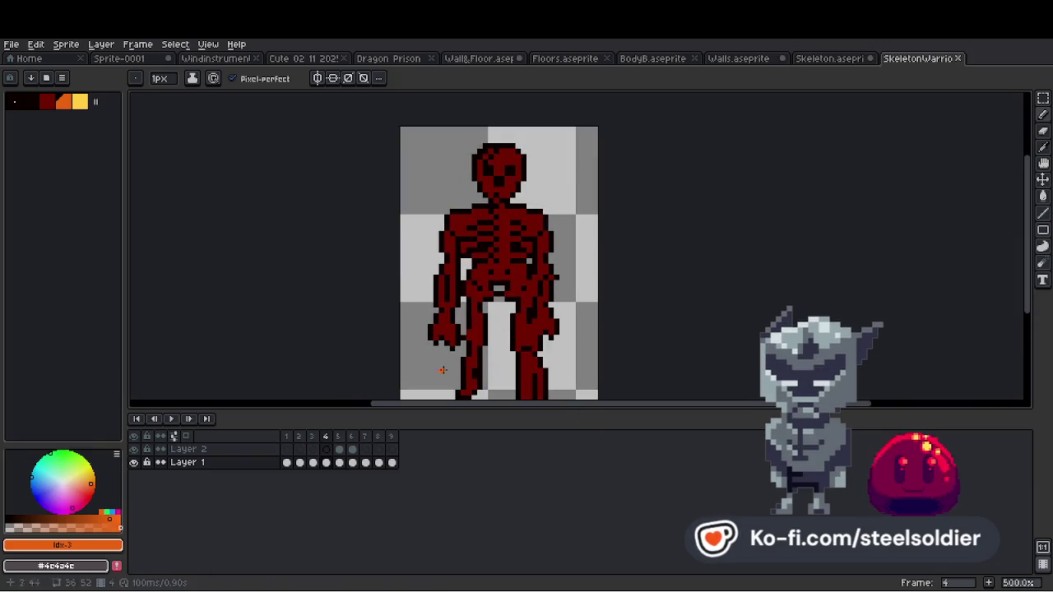
On frame 1, add orange pixels around both eyes and a two-pixel mouth, undoing the last stroke.
click(288, 462)
scroll(445, 160, up, 5)
click(411, 159)
click(428, 176)
scroll(428, 178, down, 4)
scroll(430, 180, up, 3)
click(440, 192)
click(374, 194)
drag(401, 220, 414, 220)
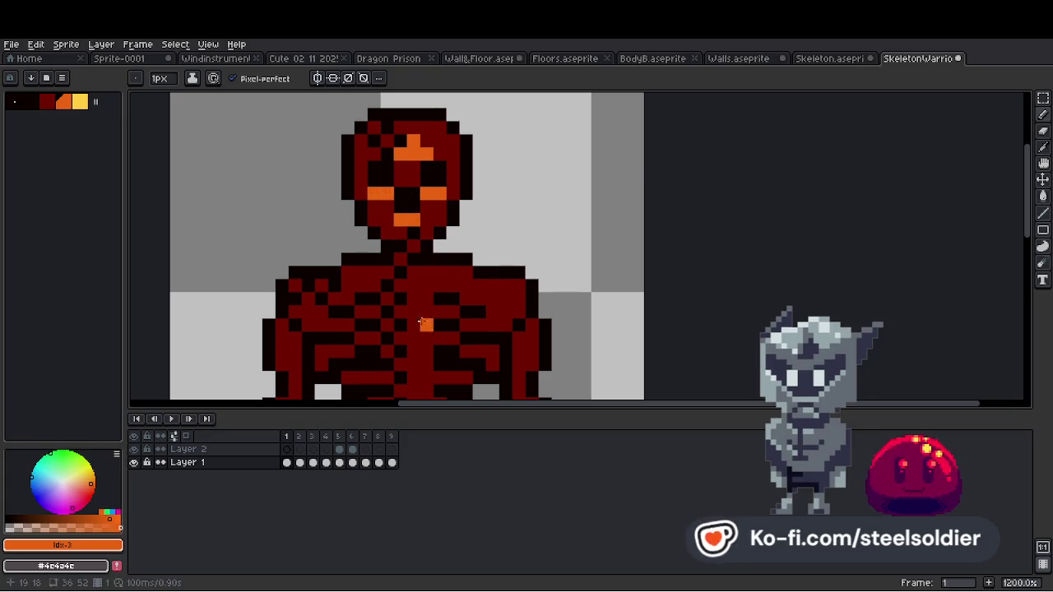
scroll(426, 313, down, 4)
scroll(421, 242, up, 4)
key(ctrl+z)
Paint a two-column orange mark on frame 1's chest, extended down one pixel.
click(422, 264)
drag(432, 254, 433, 268)
scroll(414, 245, down, 5)
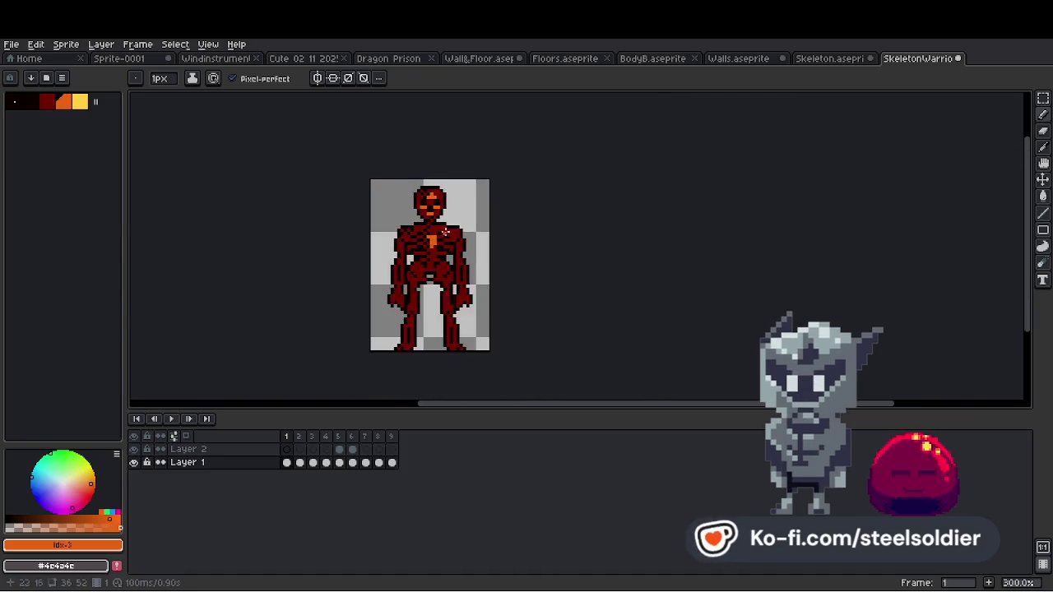
scroll(437, 272, up, 4)
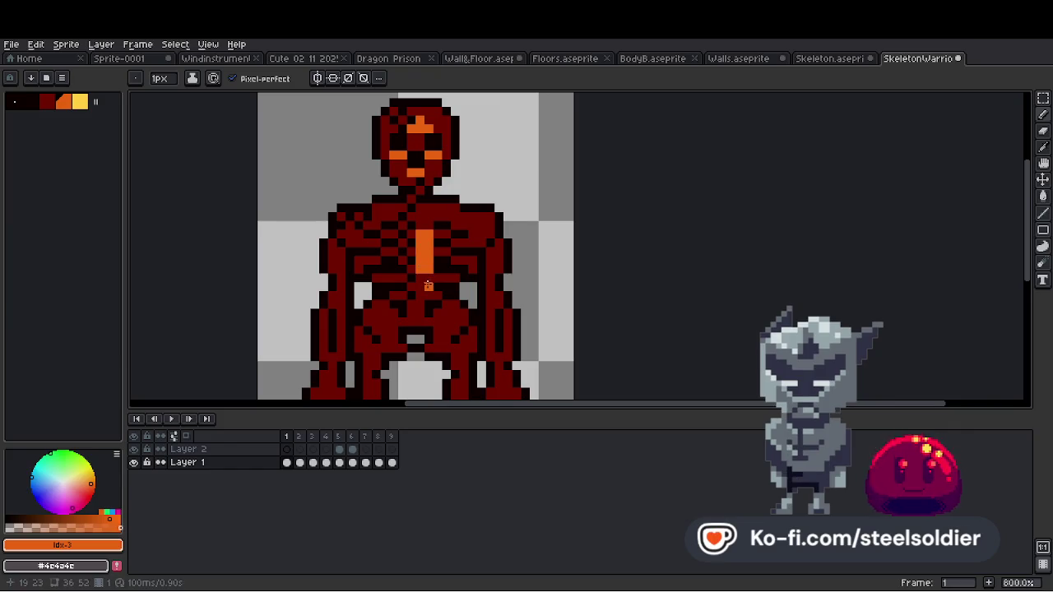
click(420, 277)
scroll(420, 277, down, 5)
scroll(421, 278, up, 2)
scroll(420, 277, down, 2)
scroll(420, 277, up, 3)
Compare frame 2 with frame 1 and undo a stray orange pixel.
click(300, 462)
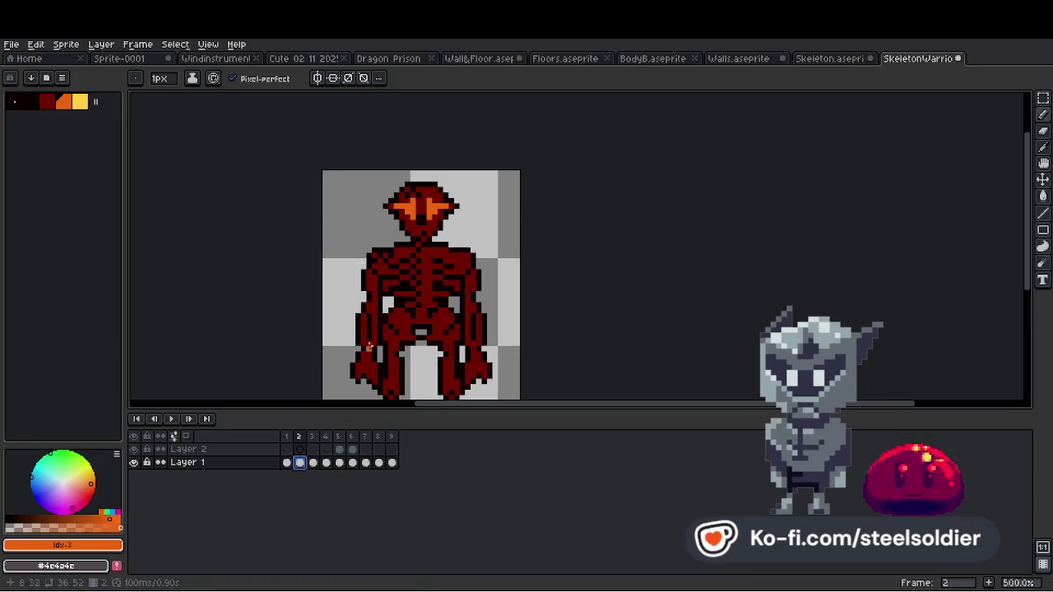
scroll(429, 261, up, 2)
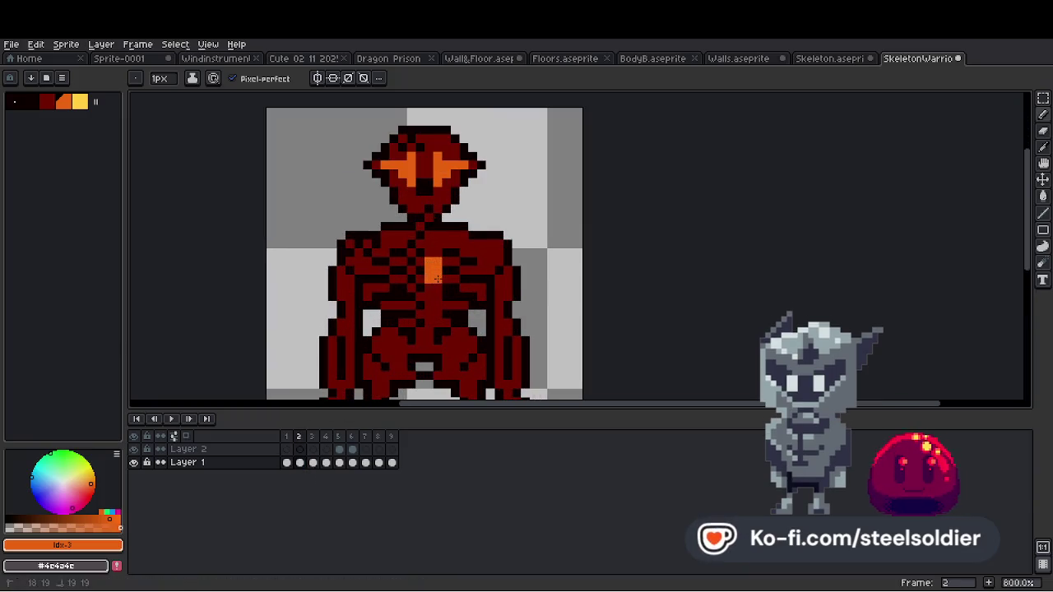
click(299, 463)
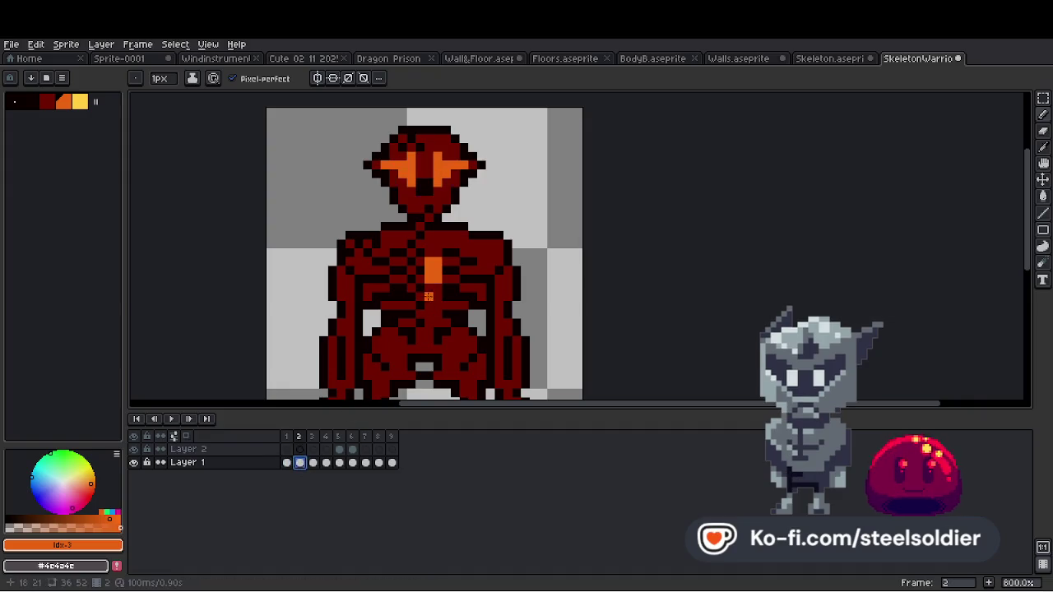
click(287, 462)
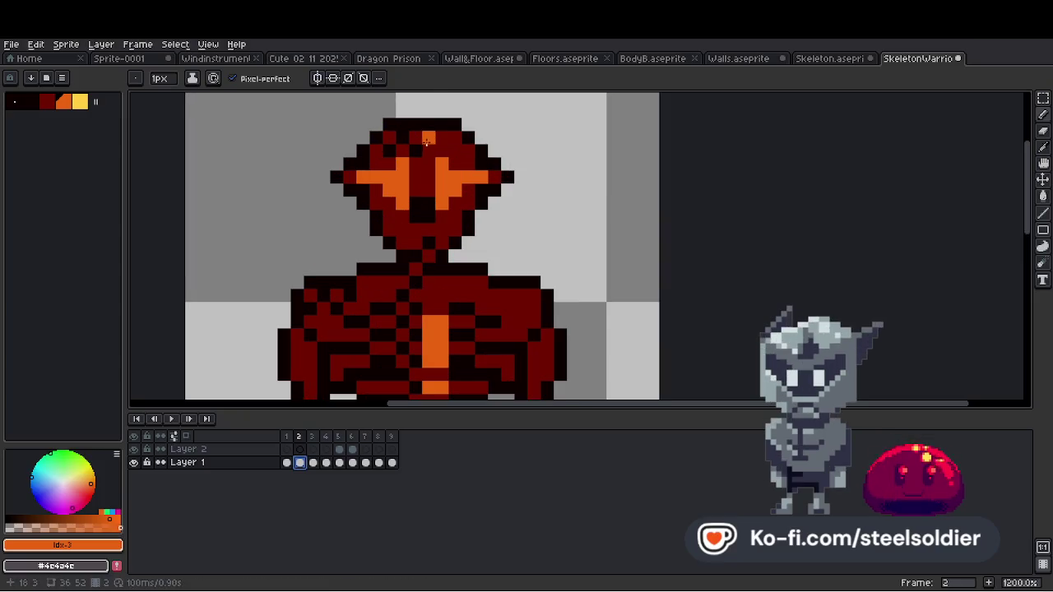
scroll(454, 147, down, 3)
key(ctrl+z)
scroll(454, 146, up, 2)
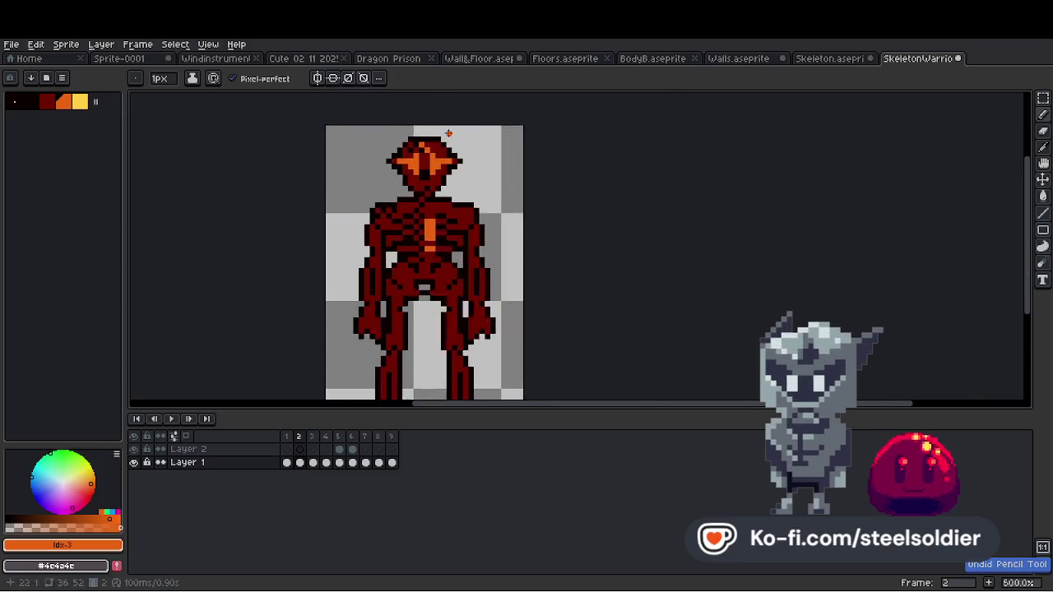
click(287, 463)
click(299, 462)
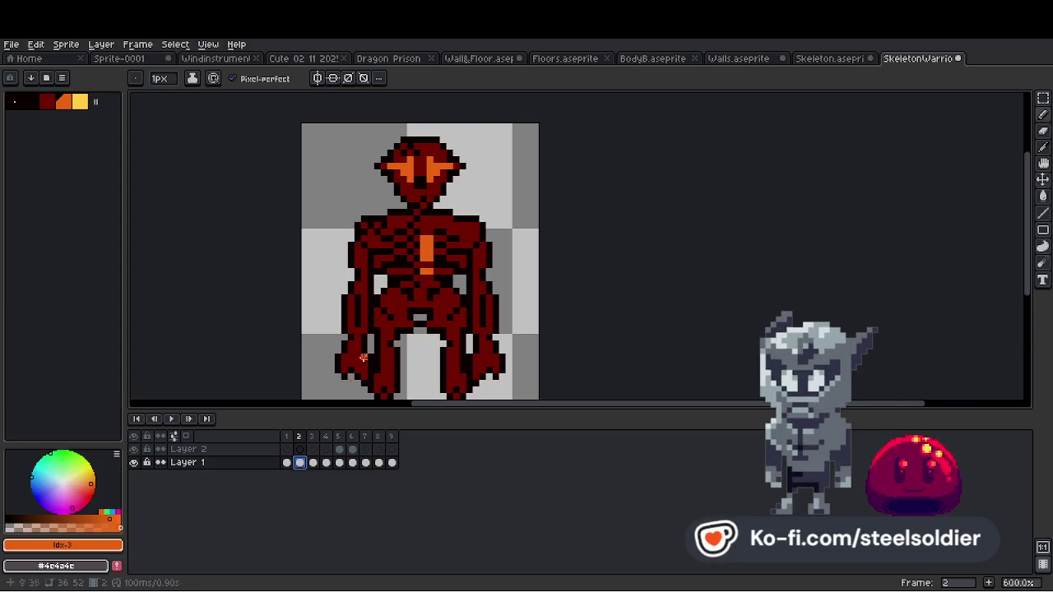
scroll(409, 203, down, 1)
scroll(409, 203, up, 2)
scroll(409, 203, down, 3)
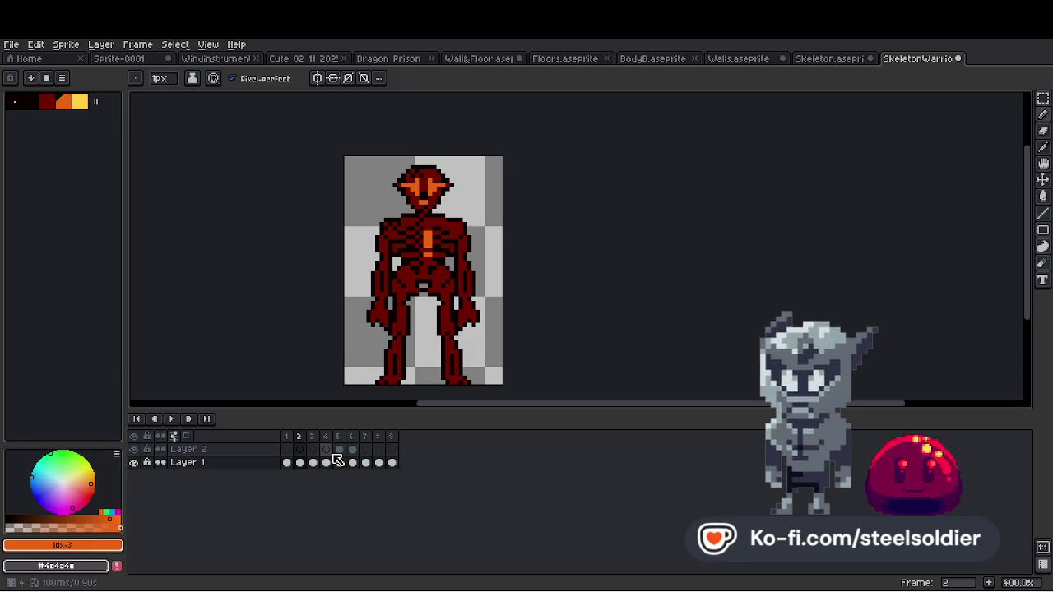
On frame 3, undo the stray pencil pixel and add orange below the chest mark.
click(313, 463)
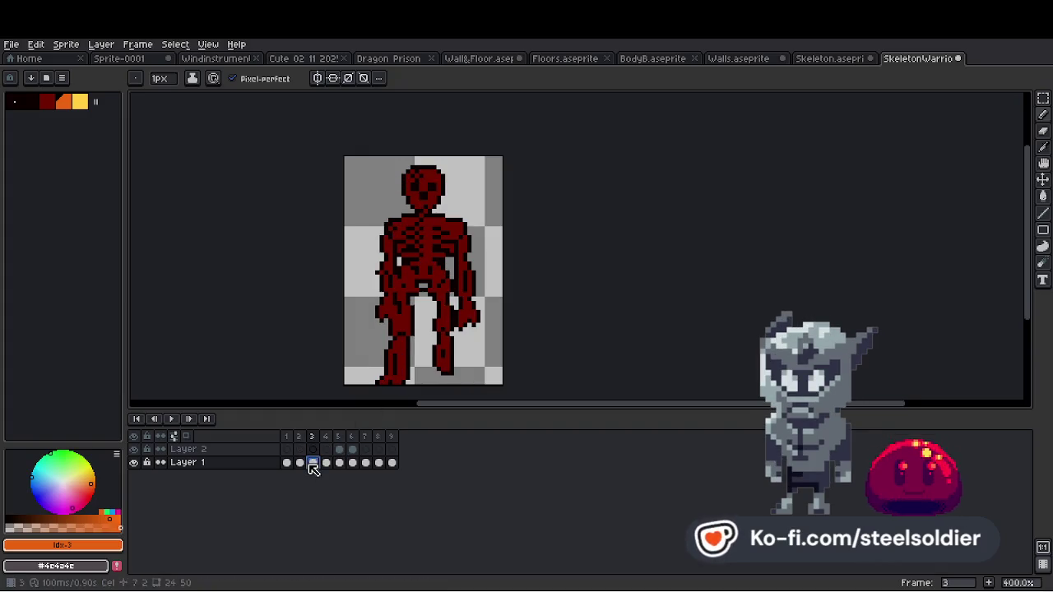
scroll(427, 254, up, 3)
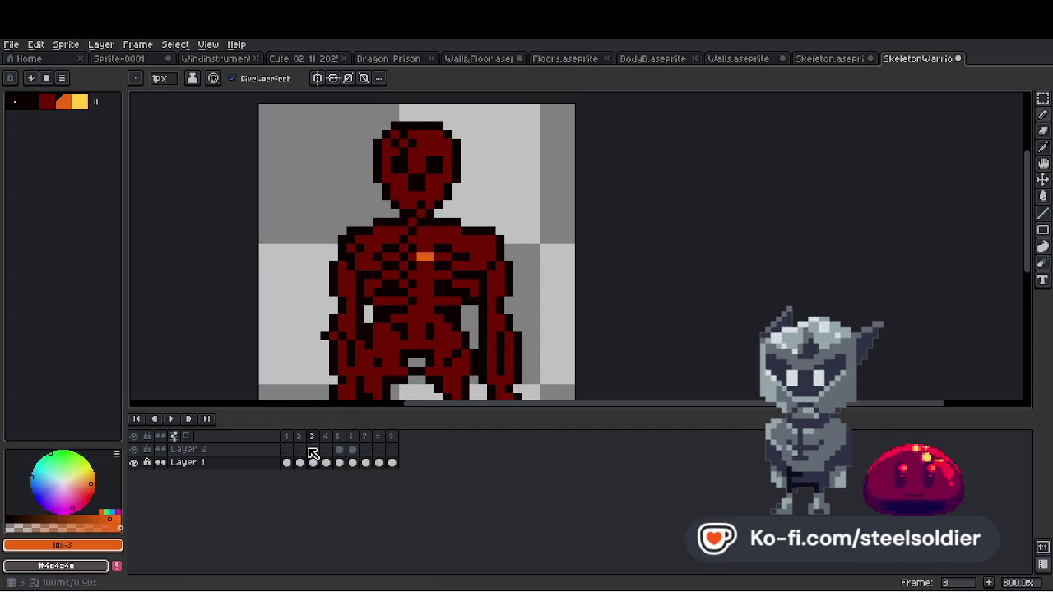
click(313, 463)
key(ctrl+z)
key(v)
key(b)
click(422, 268)
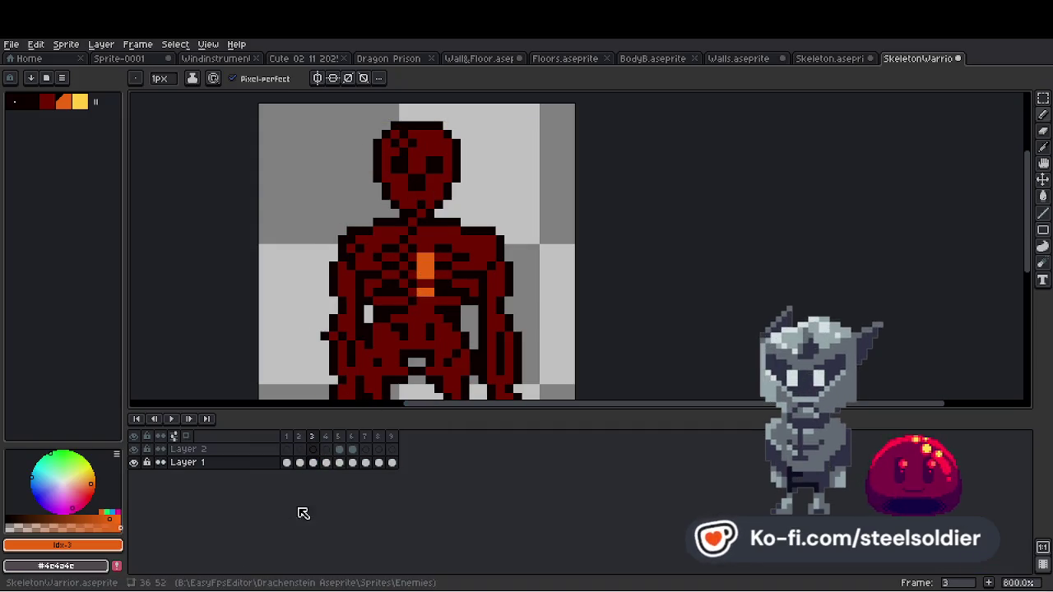
Checking against frame 2, paint an orange skull pixel and right-eye glow on frame 3.
click(299, 462)
click(312, 462)
scroll(452, 177, up, 2)
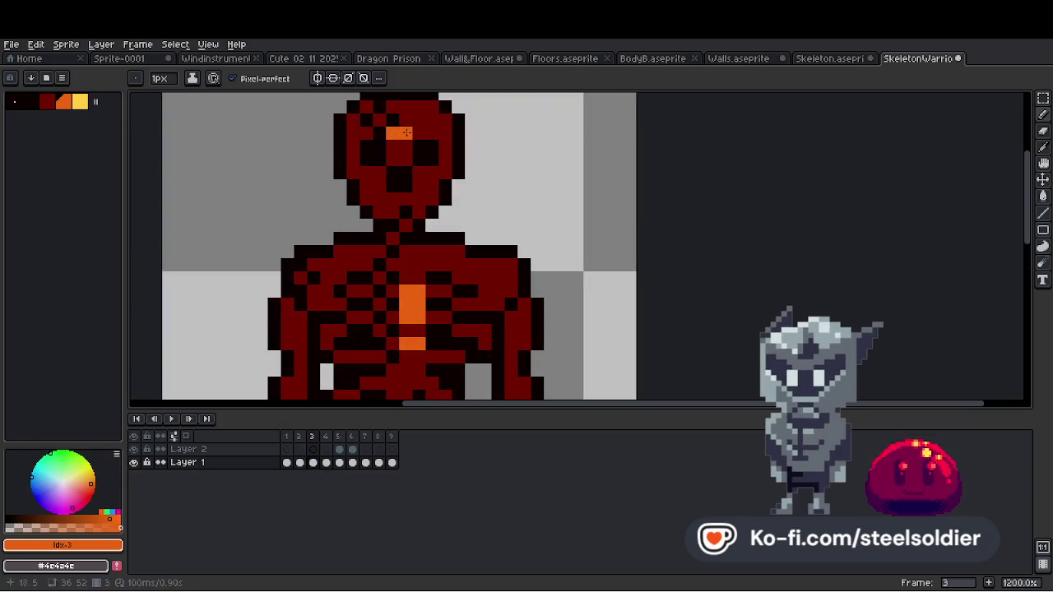
scroll(418, 131, down, 2)
click(300, 462)
click(312, 462)
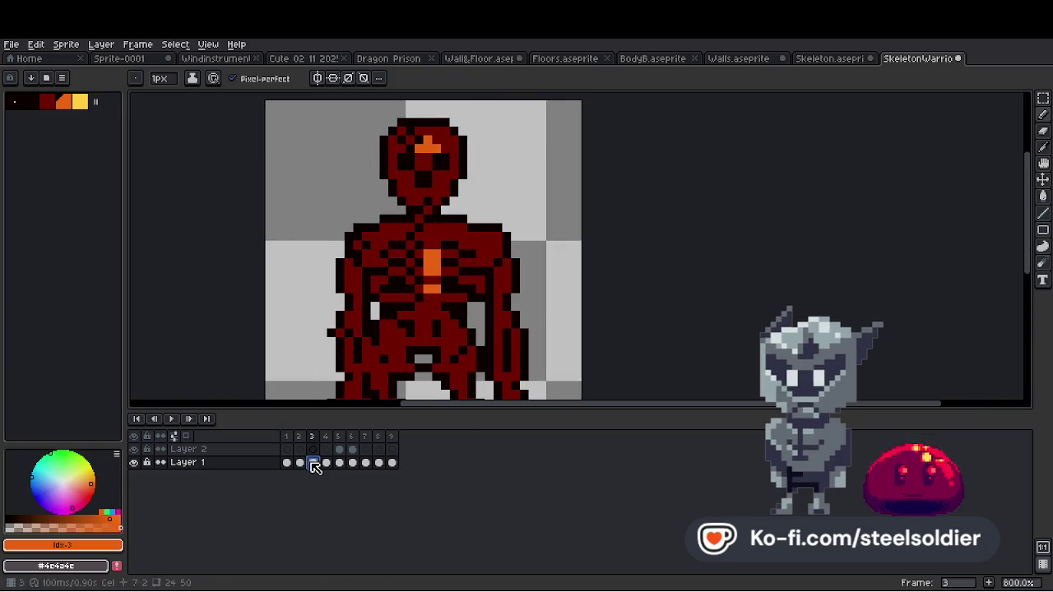
click(463, 156)
drag(444, 174, 436, 174)
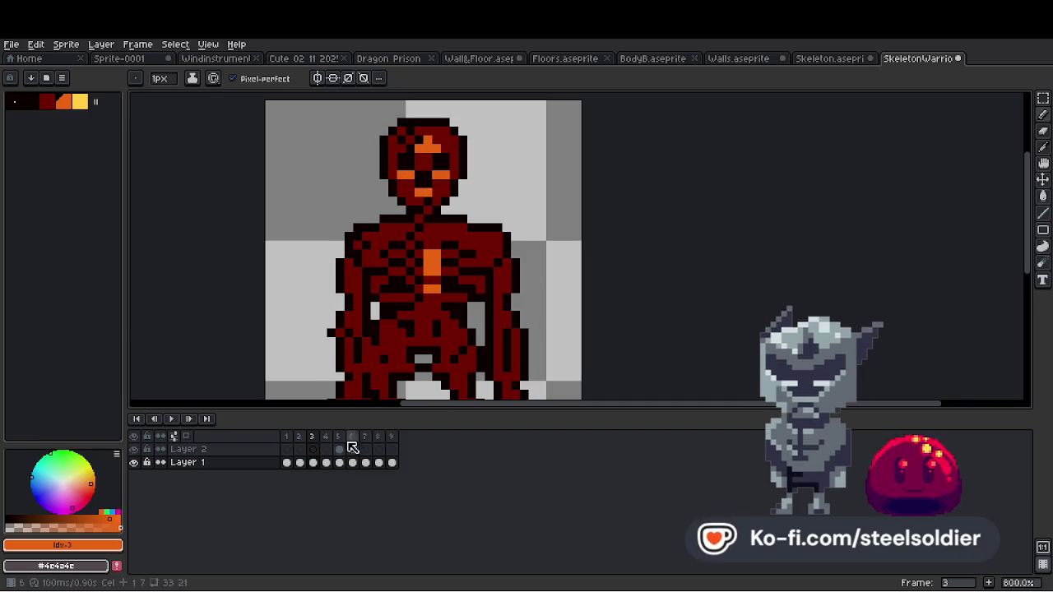
On frame 4, widen the right eye's orange glow and add orange to the left eye.
click(326, 462)
drag(440, 178, 449, 181)
click(403, 182)
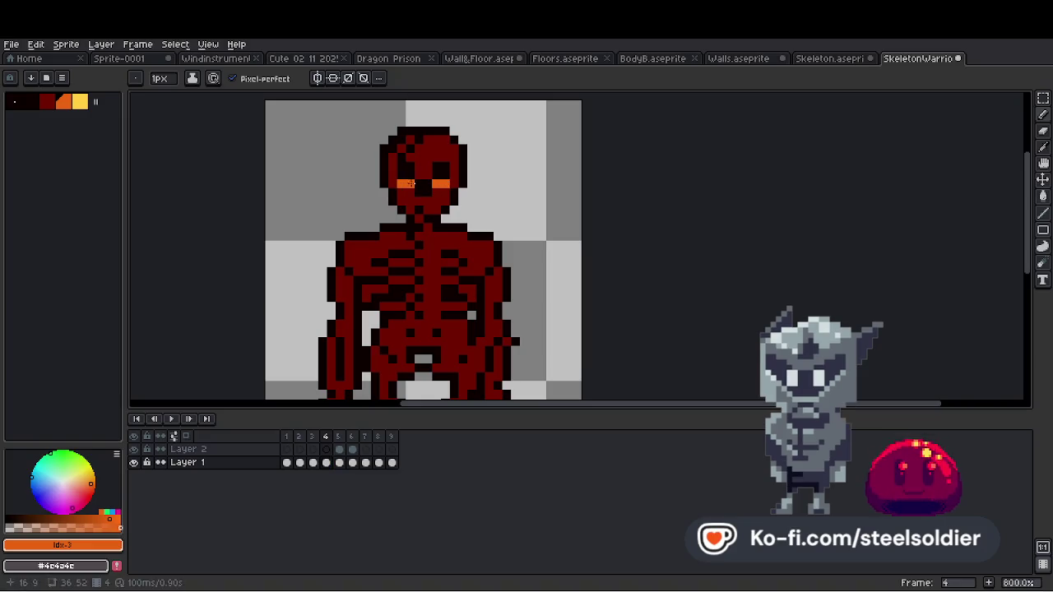
click(312, 463)
click(326, 463)
Widen frame 4's orange forehead mark leftward, comparing it with frame 3.
drag(426, 156, 410, 156)
scroll(426, 155, down, 1)
scroll(425, 213, up, 1)
key(Right)
key(Left)
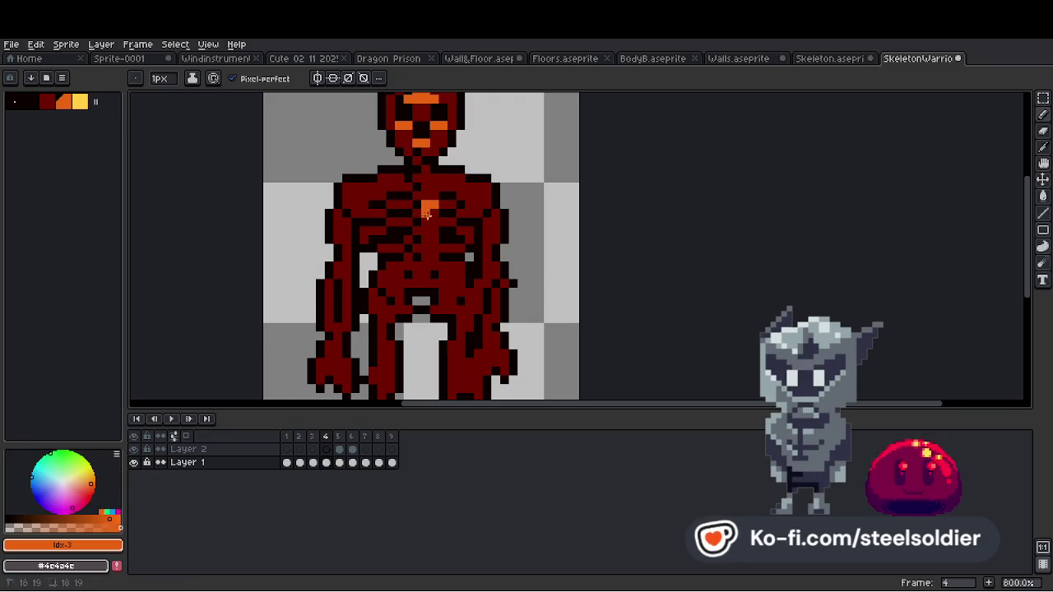
click(313, 462)
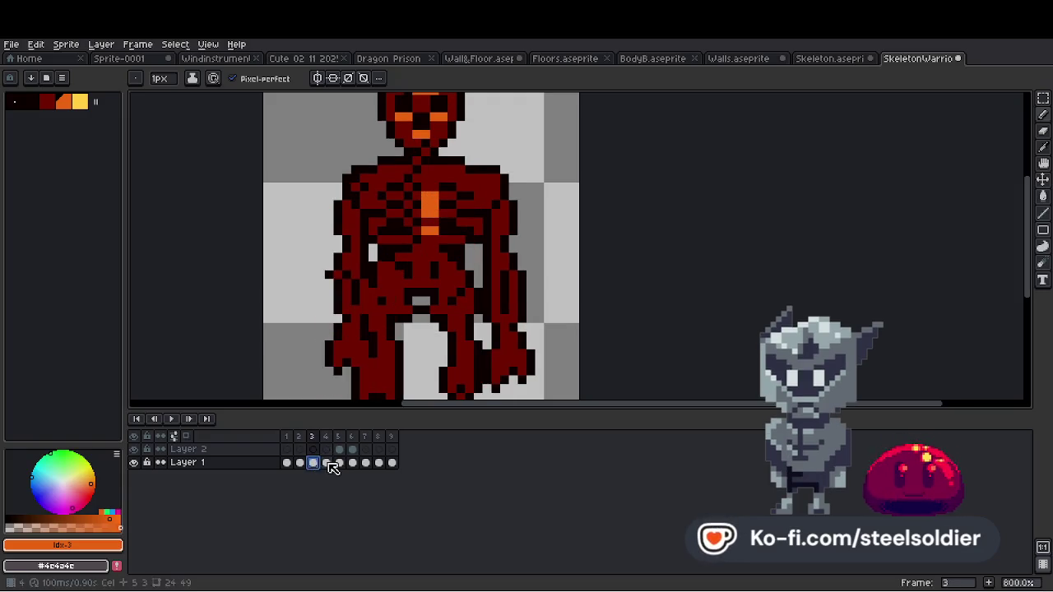
click(328, 462)
scroll(451, 222, down, 4)
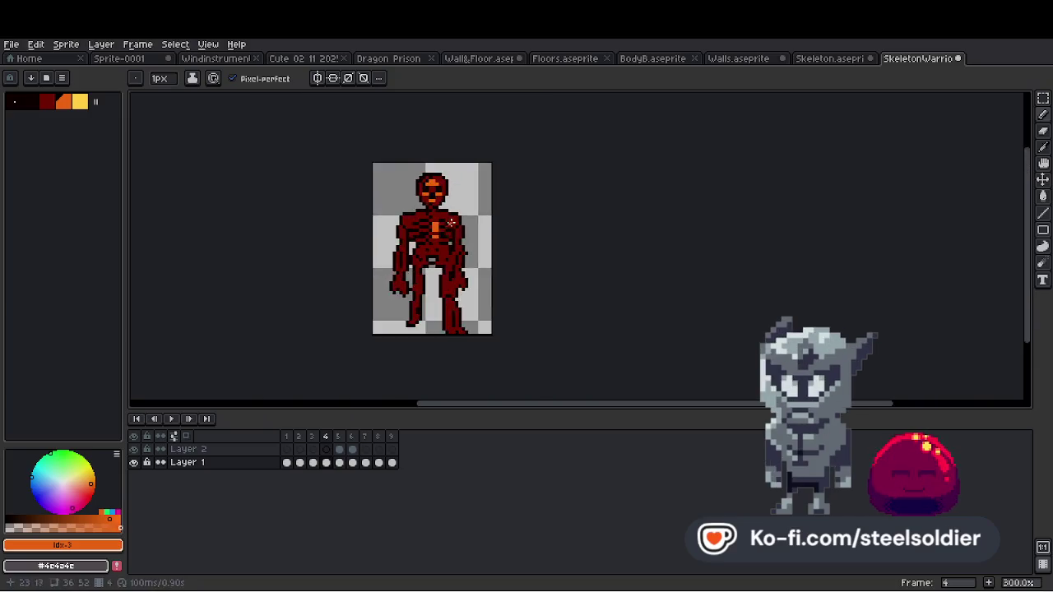
scroll(451, 222, up, 3)
click(312, 463)
click(326, 462)
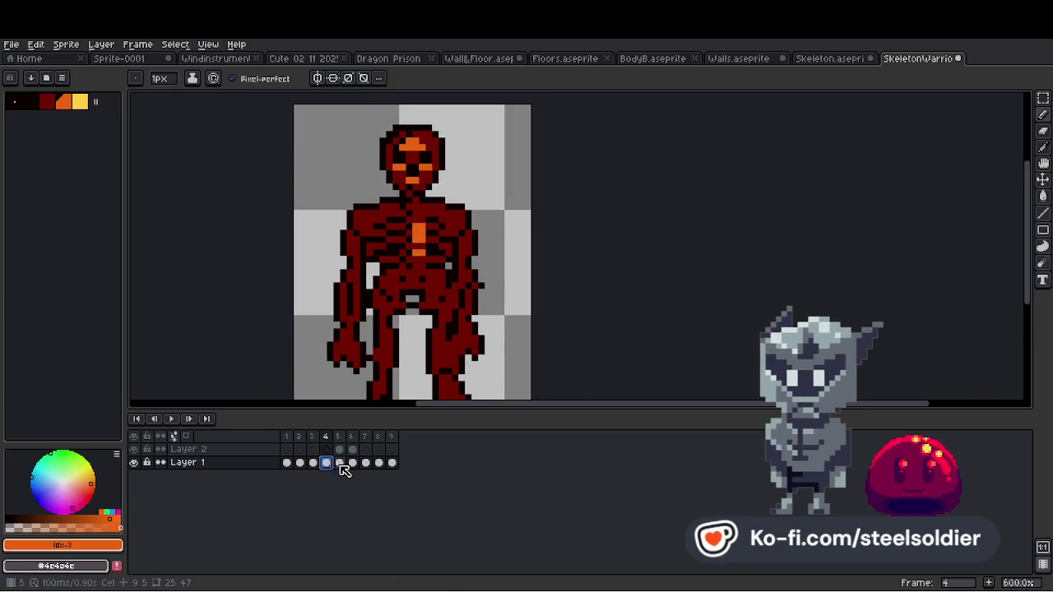
Review frames 5 and 6 against their neighbours, zooming out on frame 6.
click(340, 463)
scroll(418, 160, up, 3)
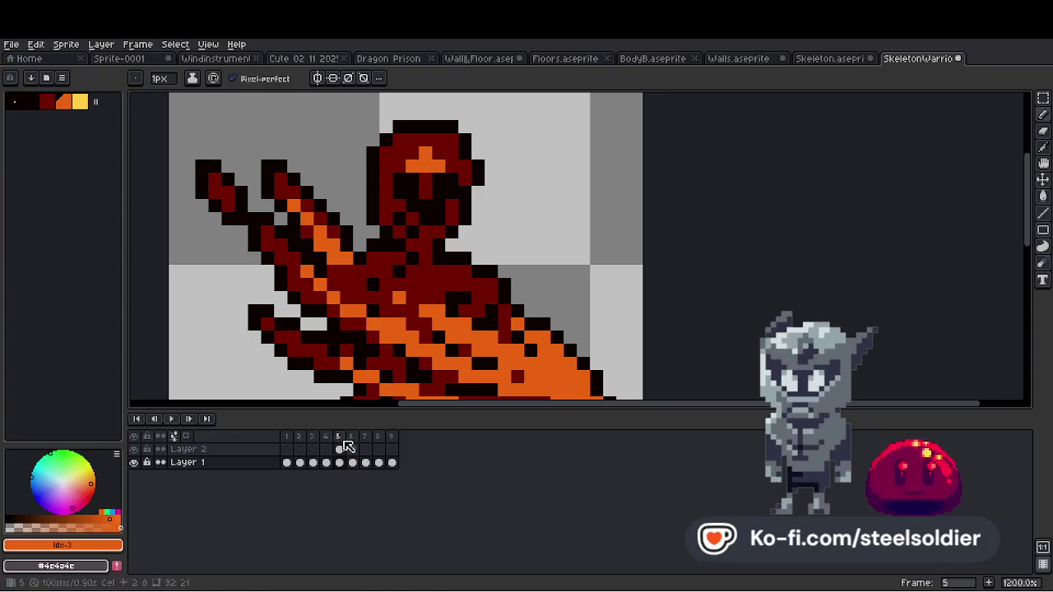
click(326, 462)
click(340, 463)
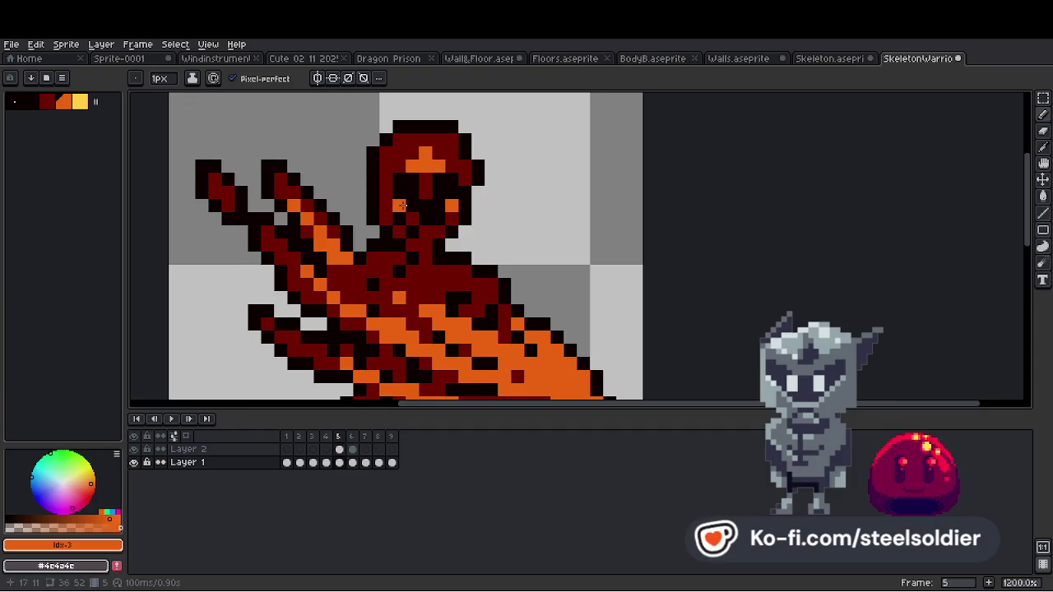
scroll(441, 238, down, 6)
scroll(438, 254, up, 6)
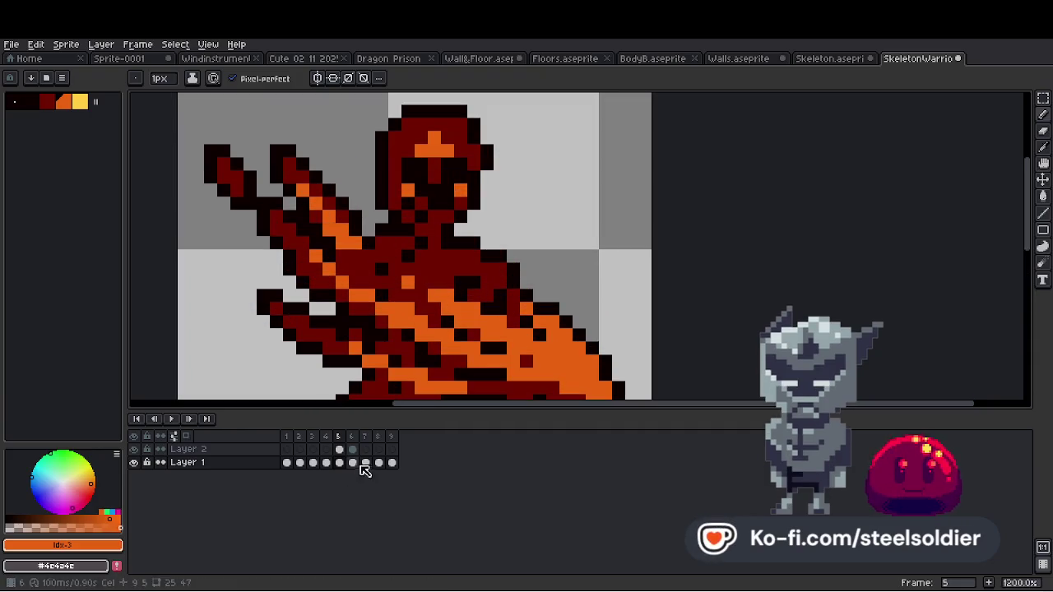
click(352, 464)
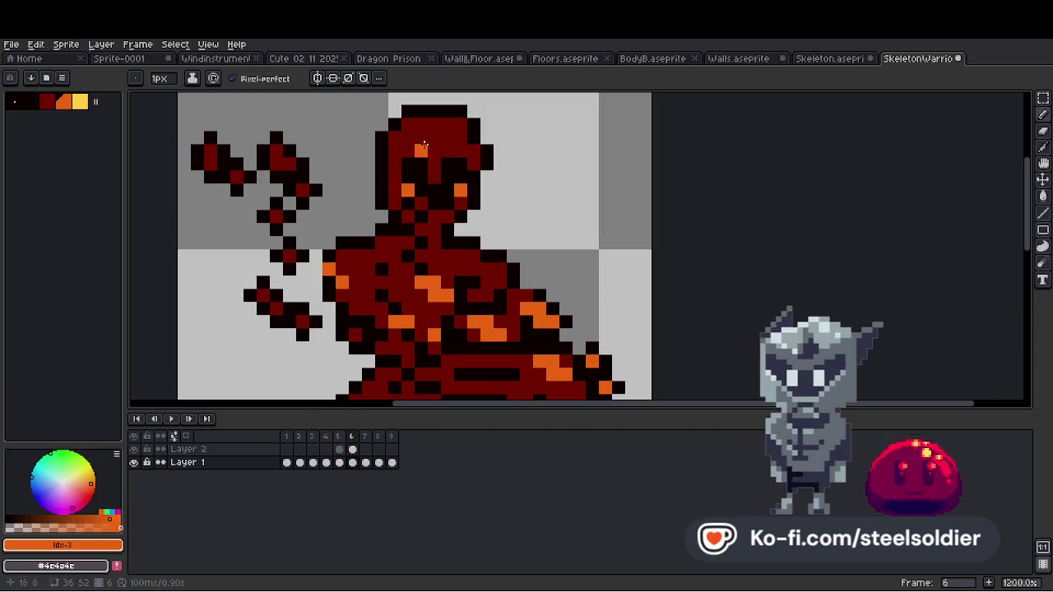
click(339, 463)
click(352, 463)
key(minus)
key(minus)
key(minus)
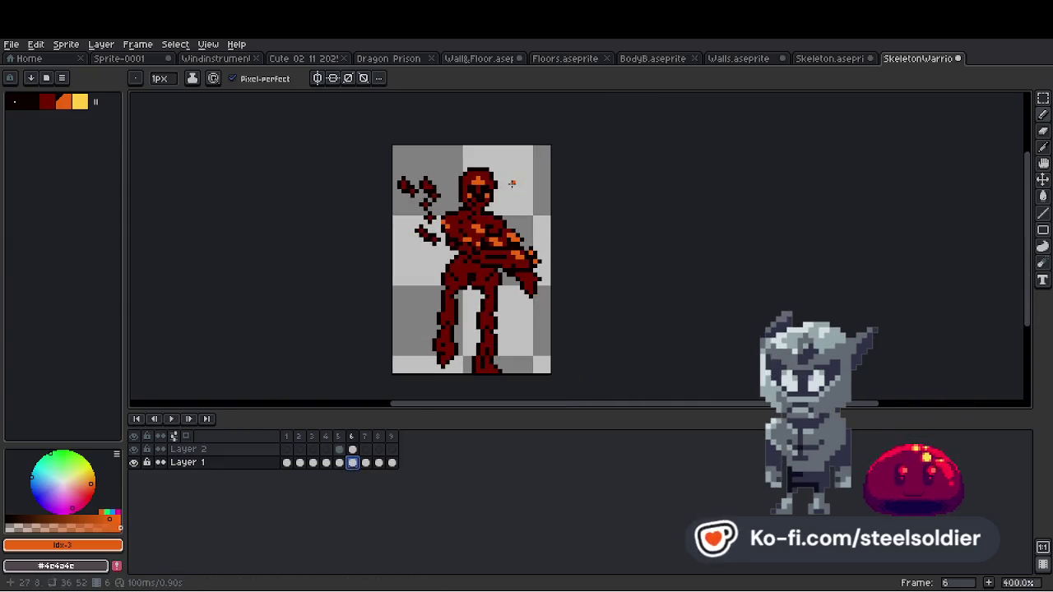
Paint orange glowing eyes and an orange chest mark on frame 8.
click(365, 463)
click(379, 463)
scroll(456, 163, up, 2)
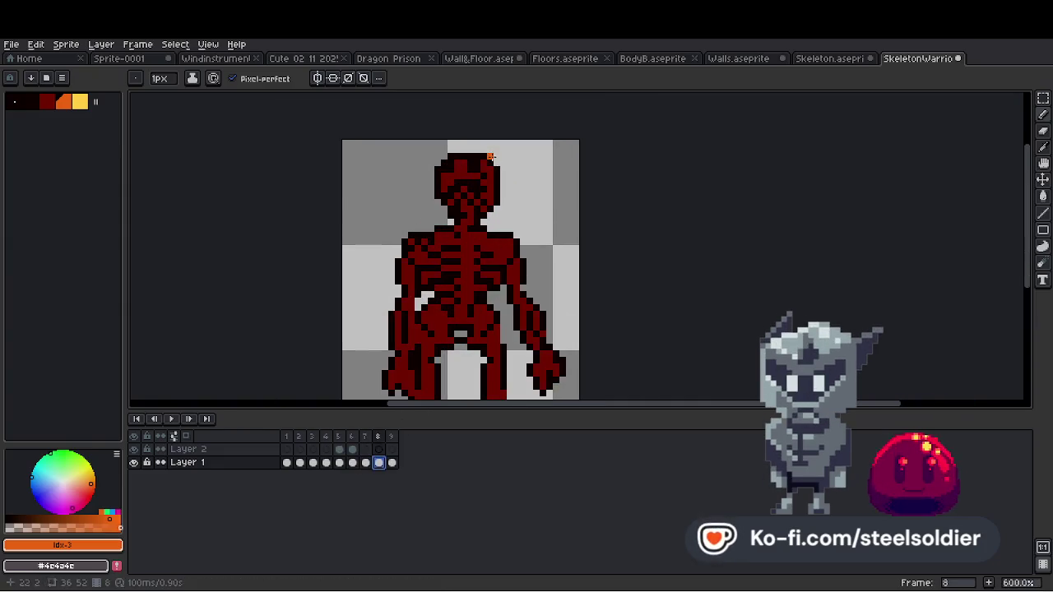
drag(471, 174, 479, 175)
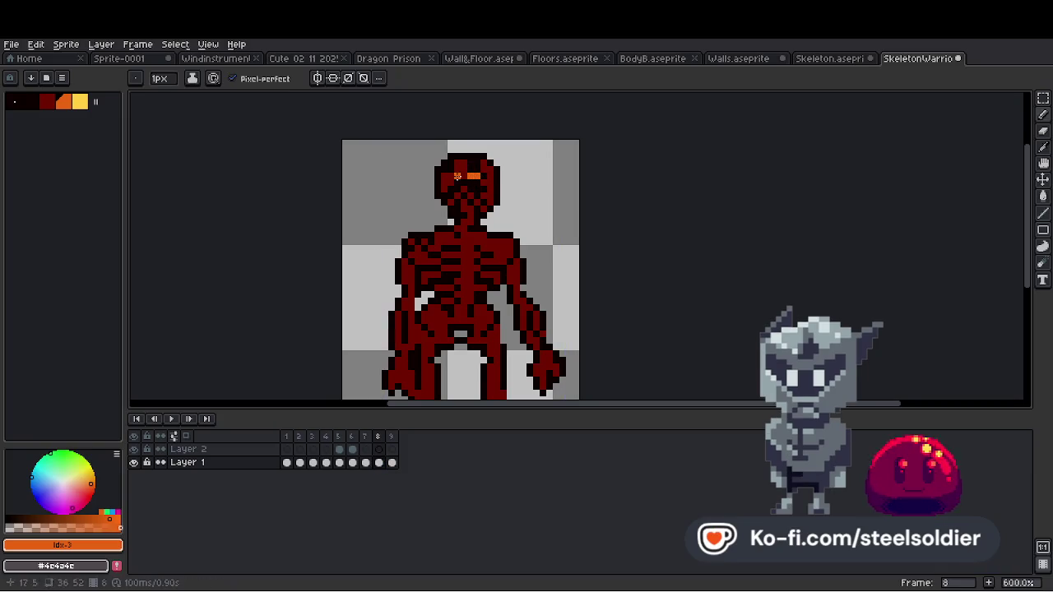
scroll(444, 176, up, 2)
drag(454, 249, 465, 263)
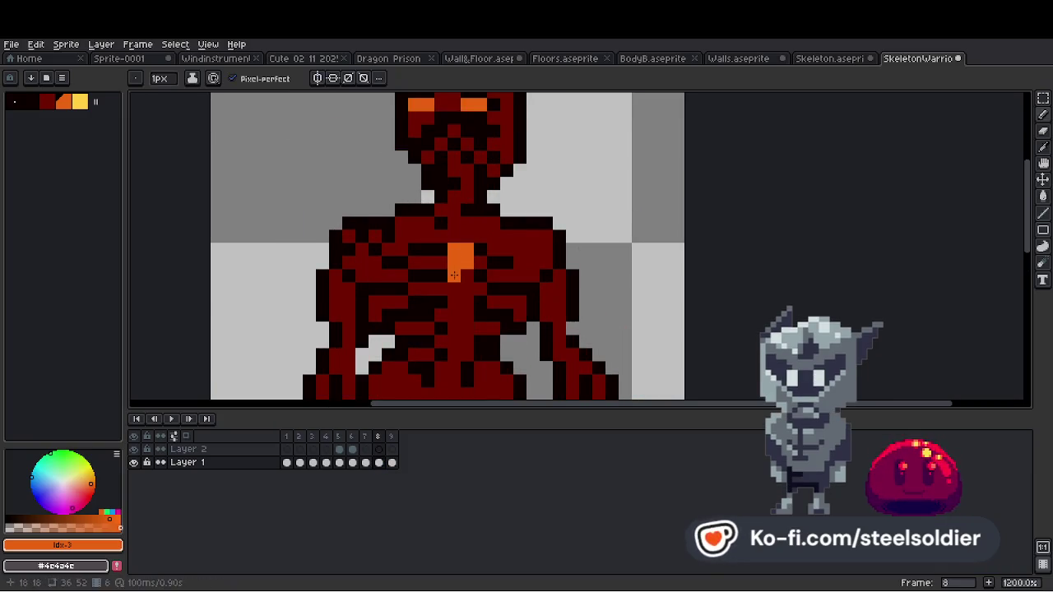
scroll(465, 306, down, 3)
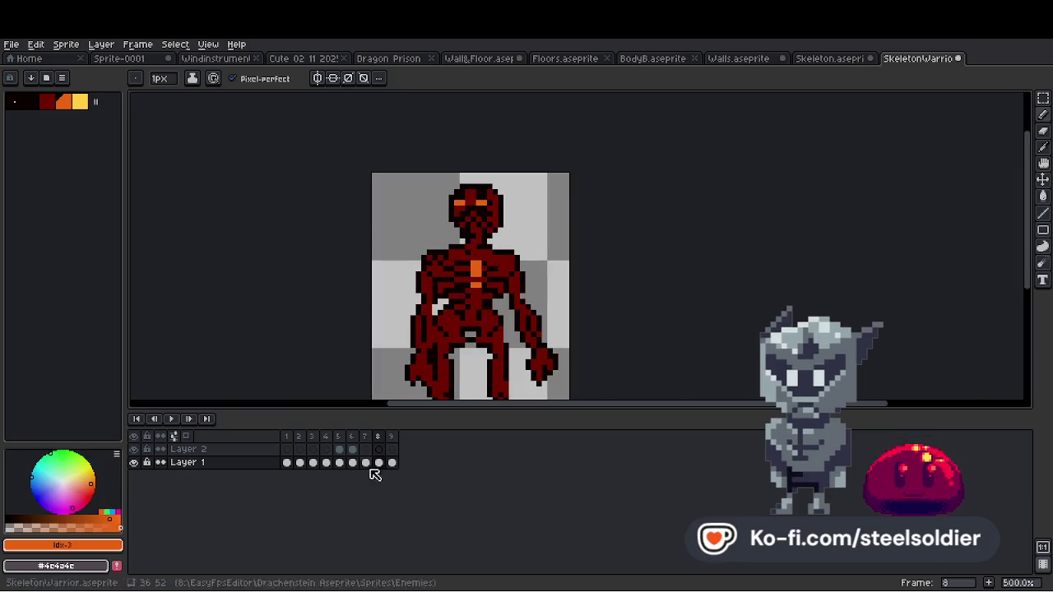
Paint orange eyes on the collapsed skeleton in the final frame 9.
click(393, 462)
key(ctrl+v)
scroll(477, 296, down, 4)
scroll(404, 279, up, 5)
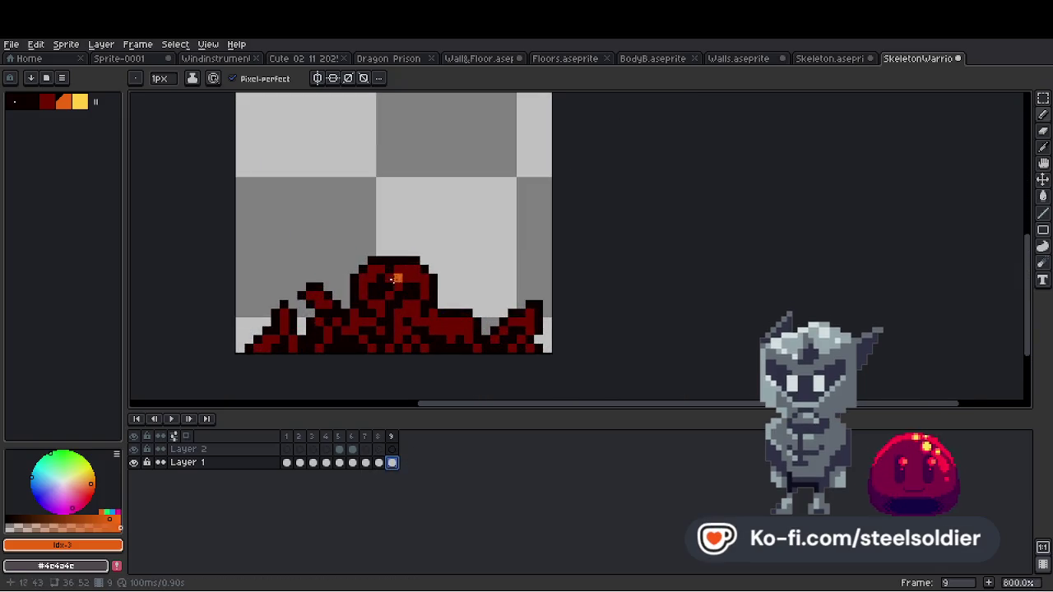
click(411, 305)
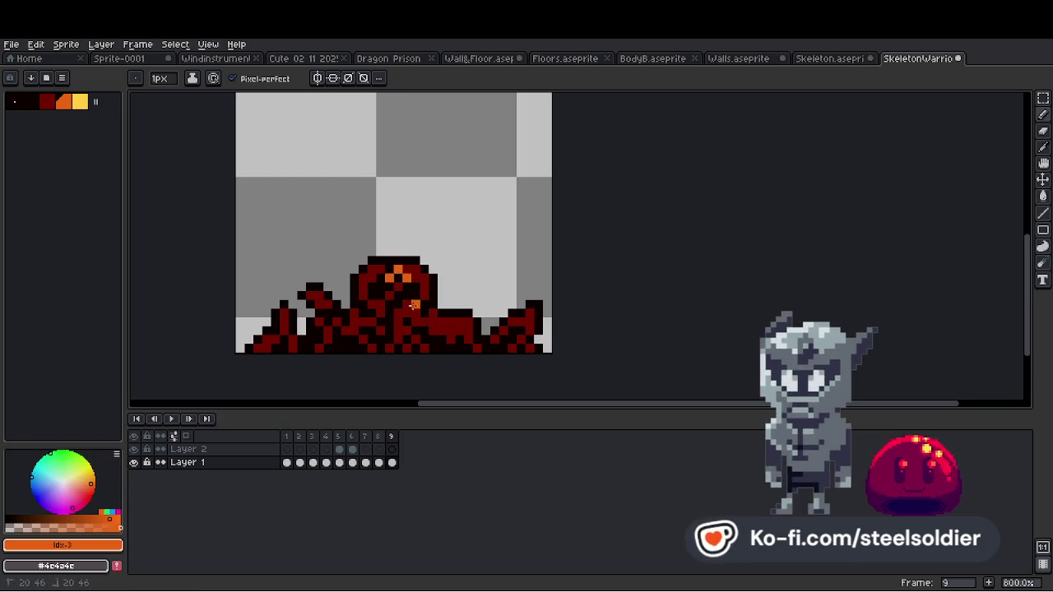
click(377, 303)
scroll(377, 304, down, 4)
click(12, 44)
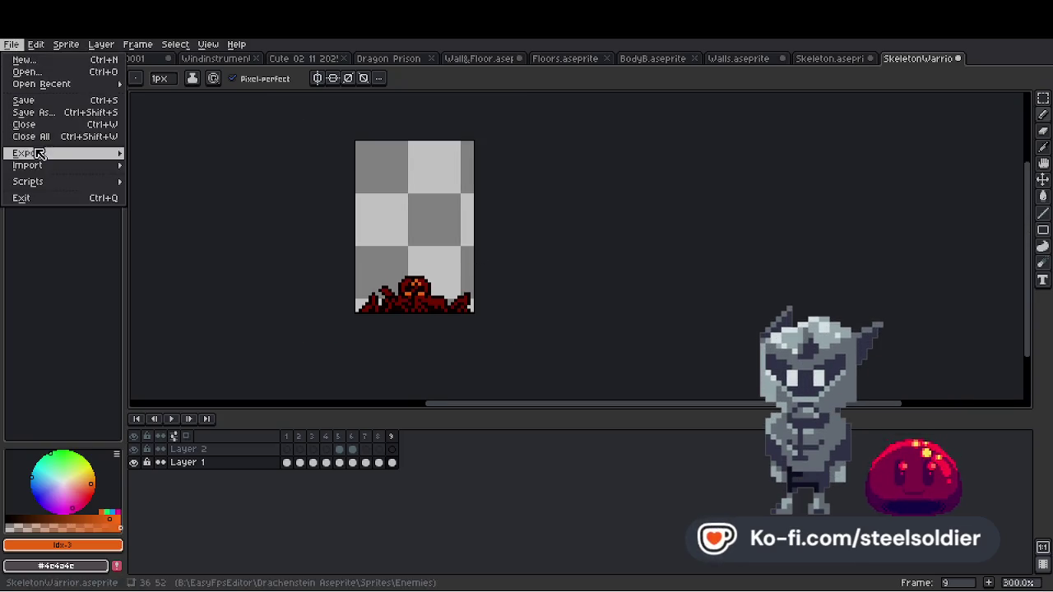
Export the skeleton animation via Export As, agreeing to save it as 9 files.
mouse_move(40, 153)
click(174, 199)
click(509, 354)
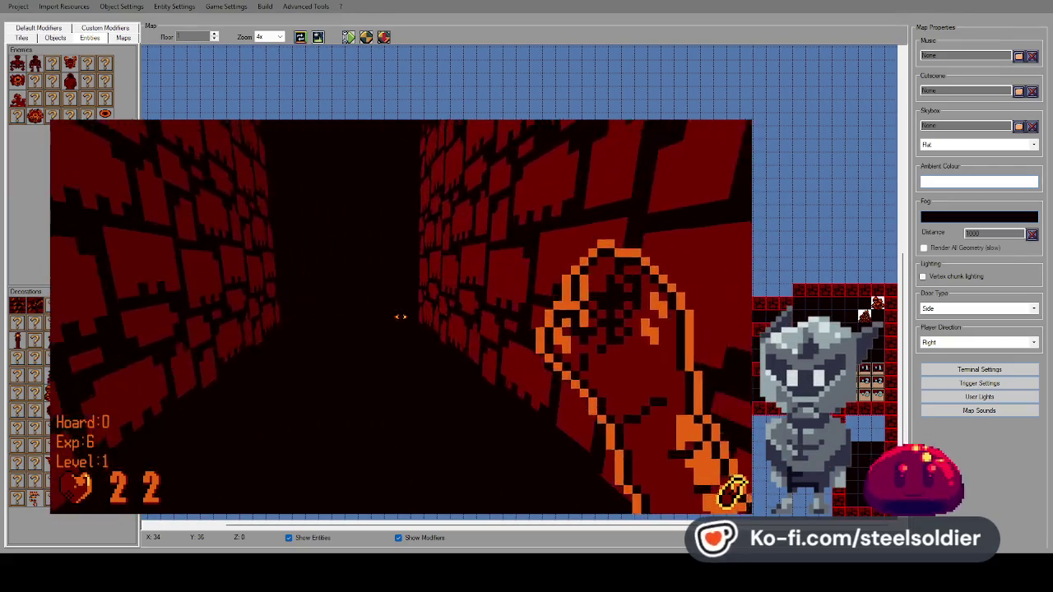
Leave the playtest and paint dark tiles left of the red room and up a column.
key(Escape)
key(Escape)
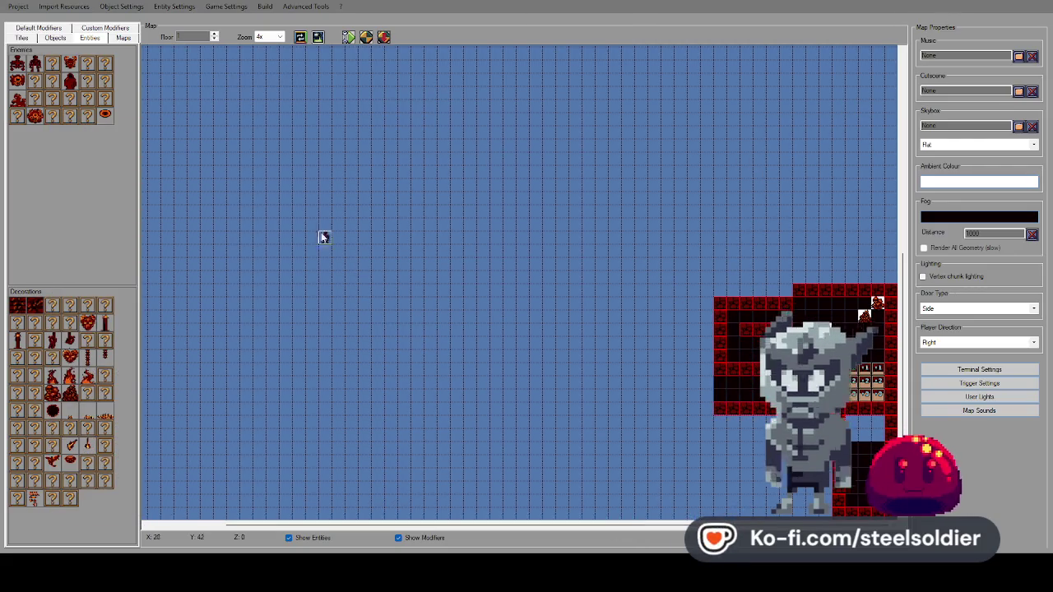
click(38, 27)
click(22, 38)
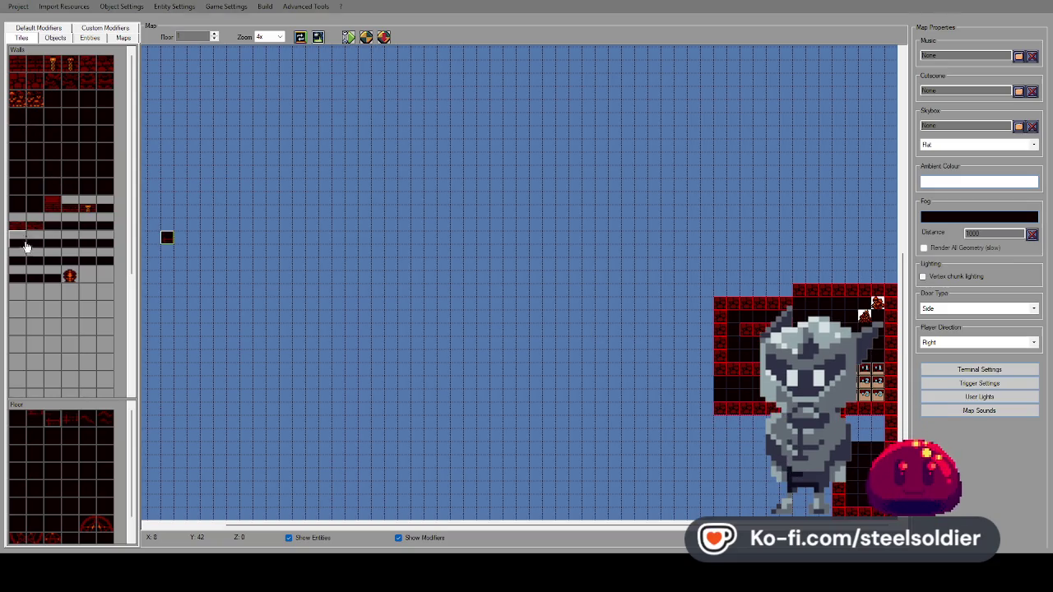
drag(704, 385, 689, 382)
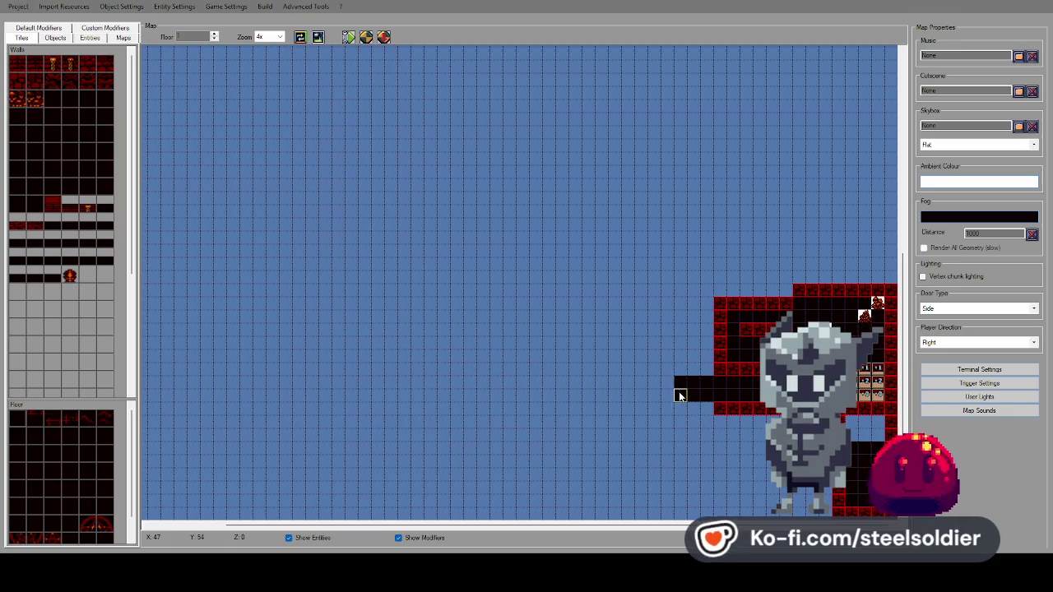
drag(706, 370, 705, 306)
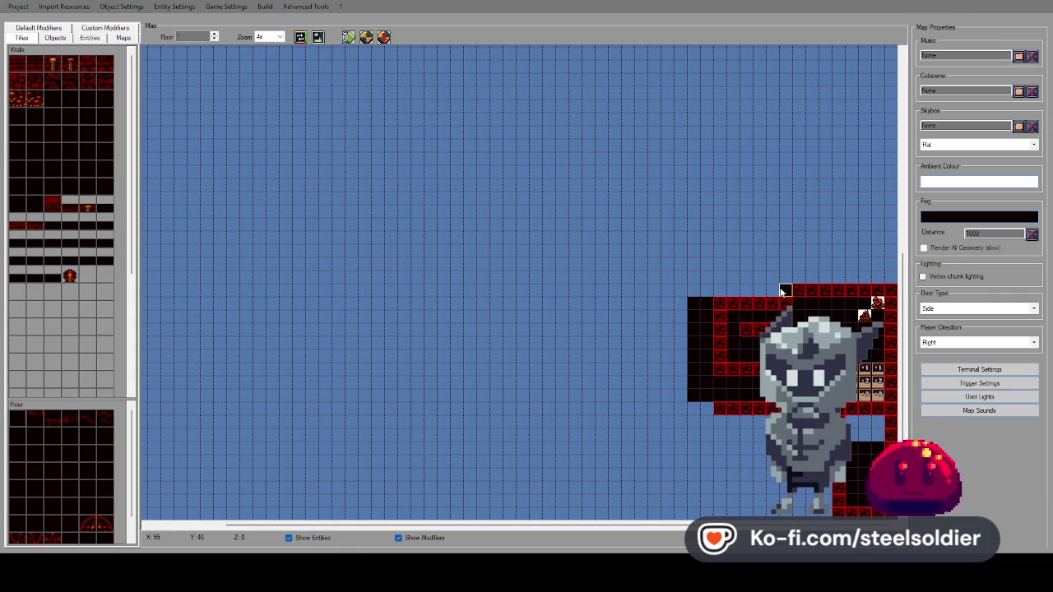
Extend the dark tiles leftward along the top and add a new row above.
drag(763, 293, 693, 290)
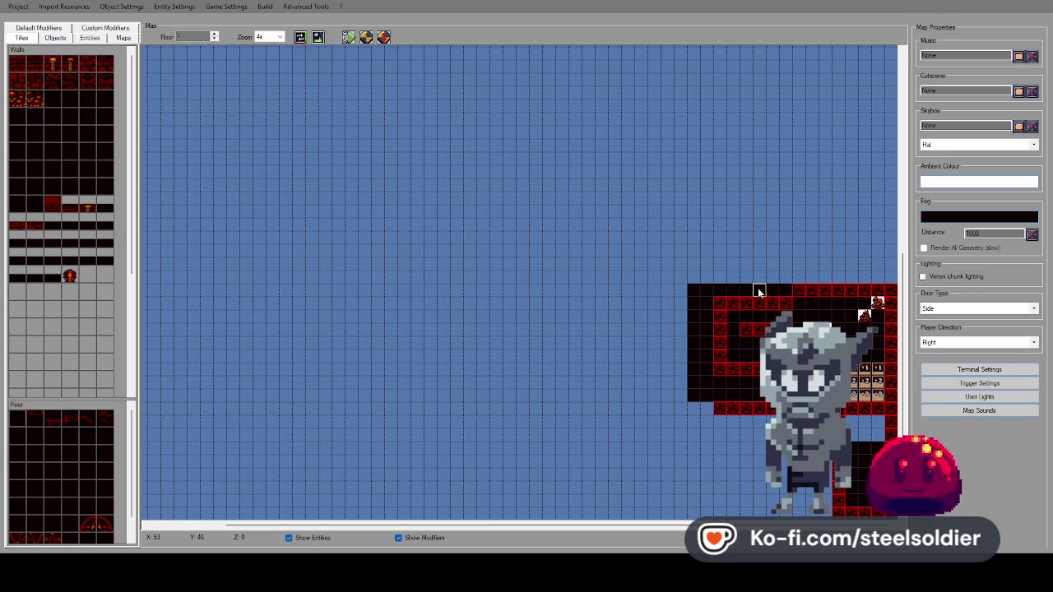
mouse_move(677, 292)
mouse_down()
mouse_move(612, 289)
mouse_move(785, 265)
mouse_move(613, 266)
mouse_move(619, 253)
mouse_move(773, 251)
mouse_move(617, 237)
mouse_up()
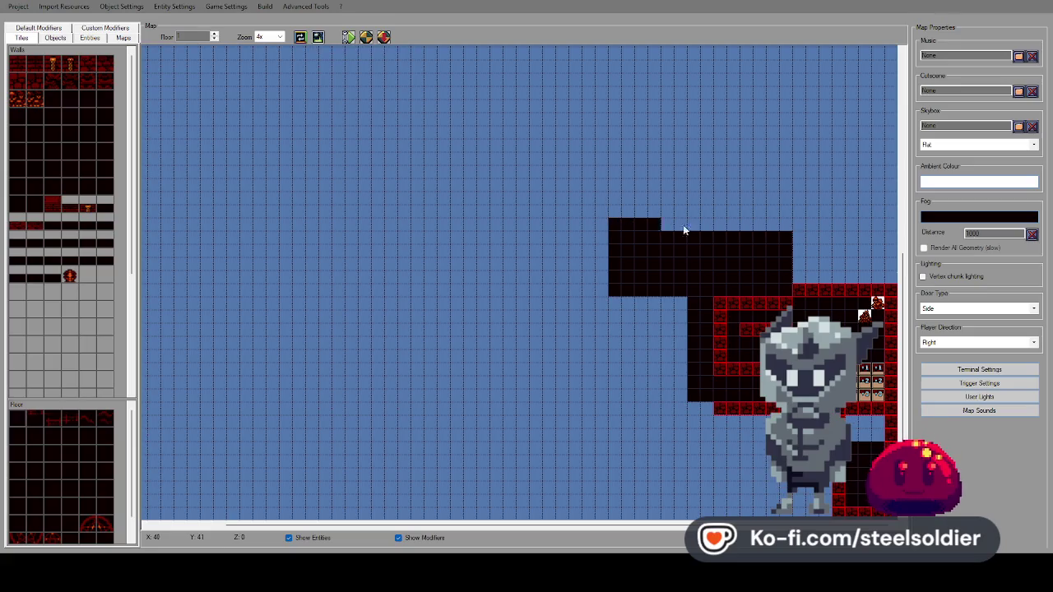
drag(781, 222, 770, 211)
mouse_move(617, 211)
mouse_down()
mouse_move(782, 195)
mouse_move(618, 184)
mouse_move(783, 166)
mouse_up()
click(418, 159)
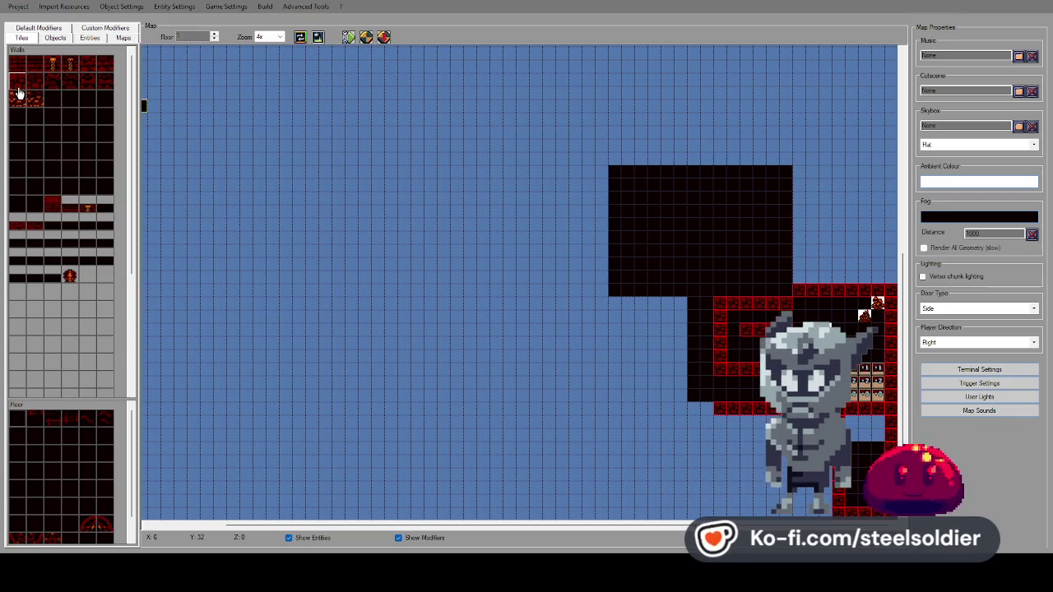
Extend the red skull wall along the bottom and up the room's west side.
mouse_move(705, 409)
mouse_down()
mouse_move(678, 384)
mouse_move(677, 302)
mouse_move(613, 303)
mouse_up()
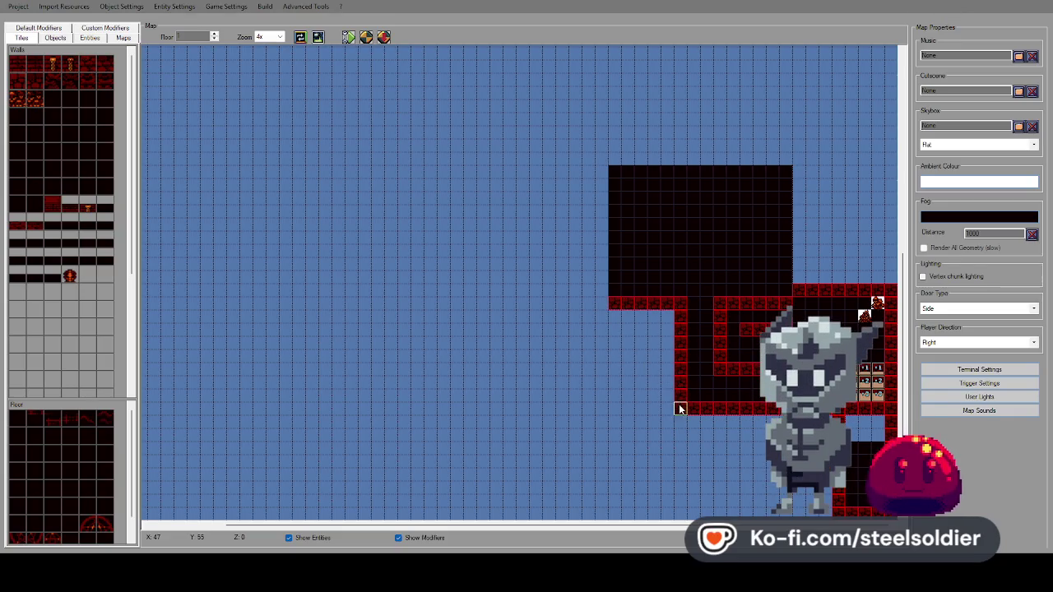
scroll(694, 291, up, 2)
scroll(679, 301, down, 1)
drag(601, 356, 601, 239)
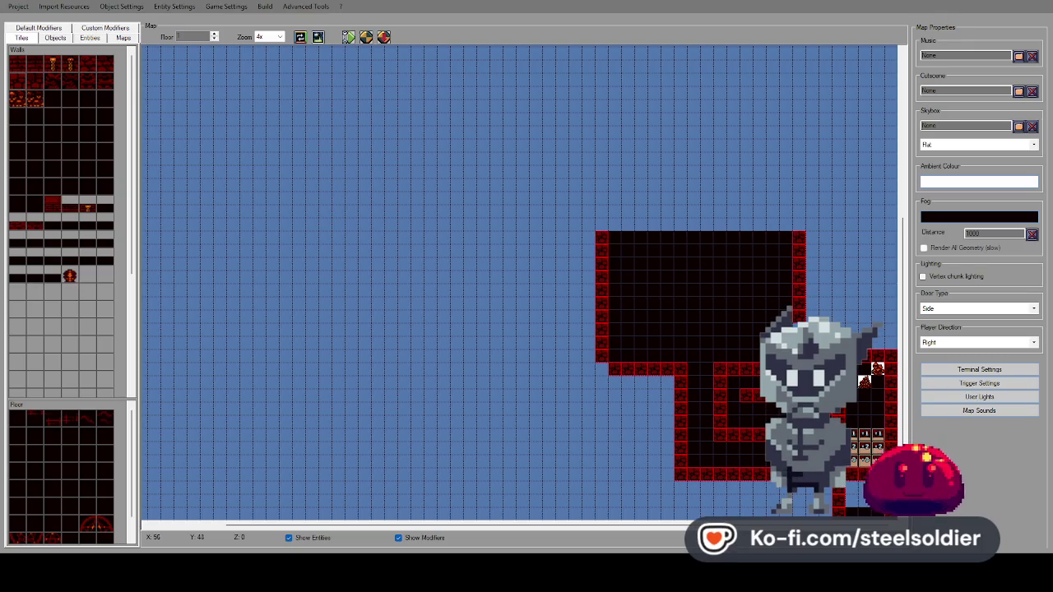
scroll(794, 278, down, 1)
scroll(694, 237, up, 2)
scroll(683, 242, down, 2)
scroll(683, 243, up, 4)
scroll(684, 242, down, 4)
scroll(685, 241, up, 6)
scroll(687, 244, down, 6)
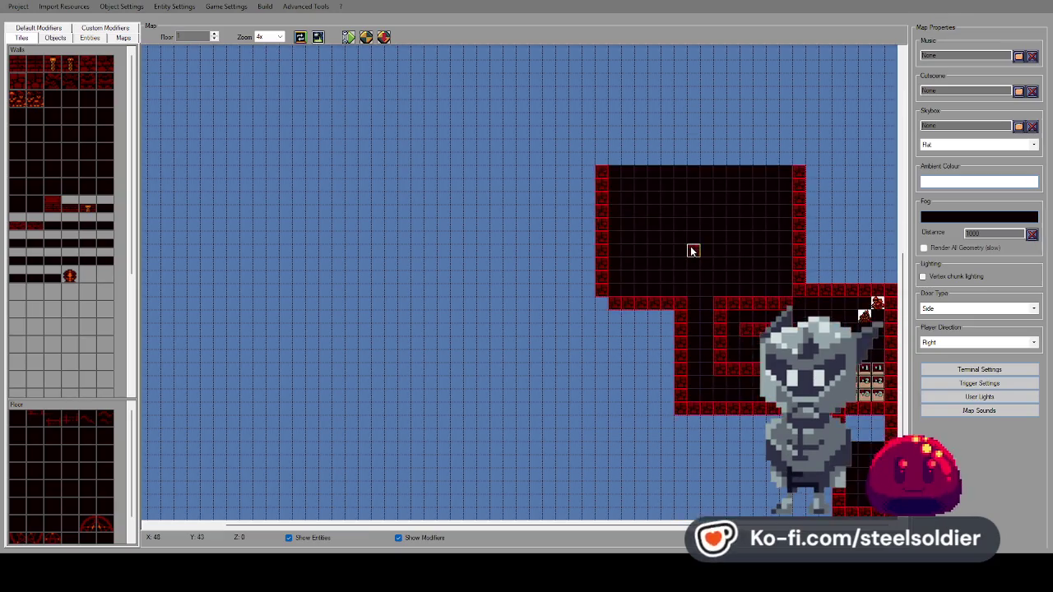
scroll(693, 250, up, 2)
drag(616, 290, 646, 290)
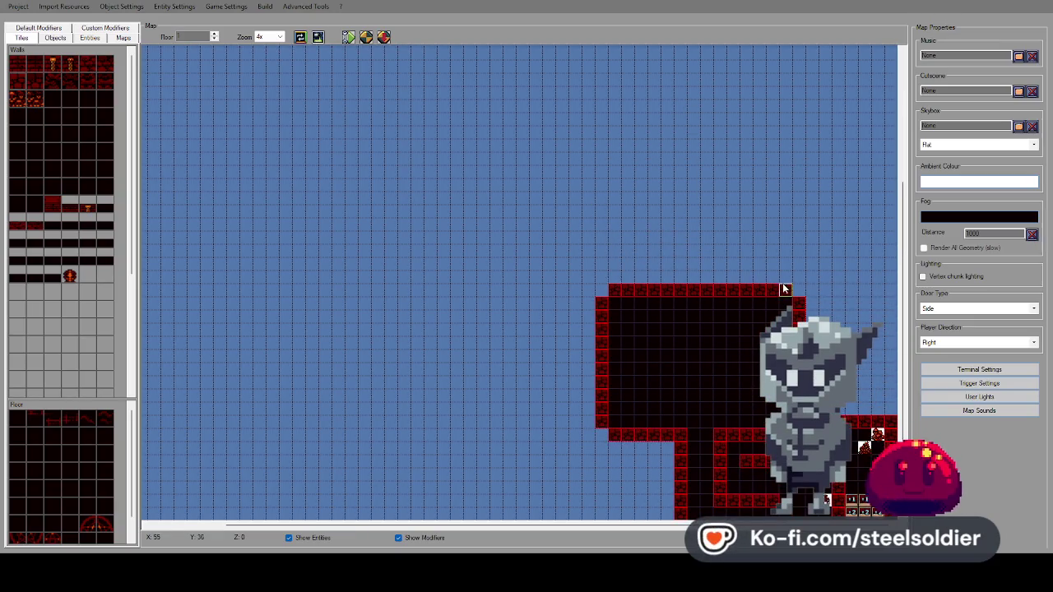
scroll(731, 264, down, 2)
scroll(725, 263, up, 1)
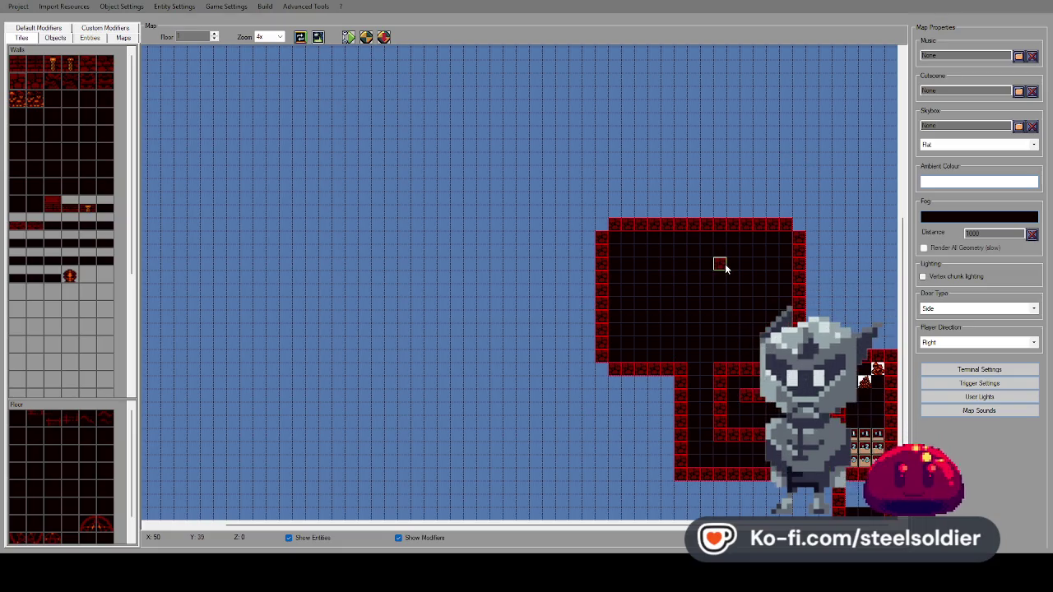
Erase one top wall tile and two west wall tiles to open doorways.
right_click(695, 224)
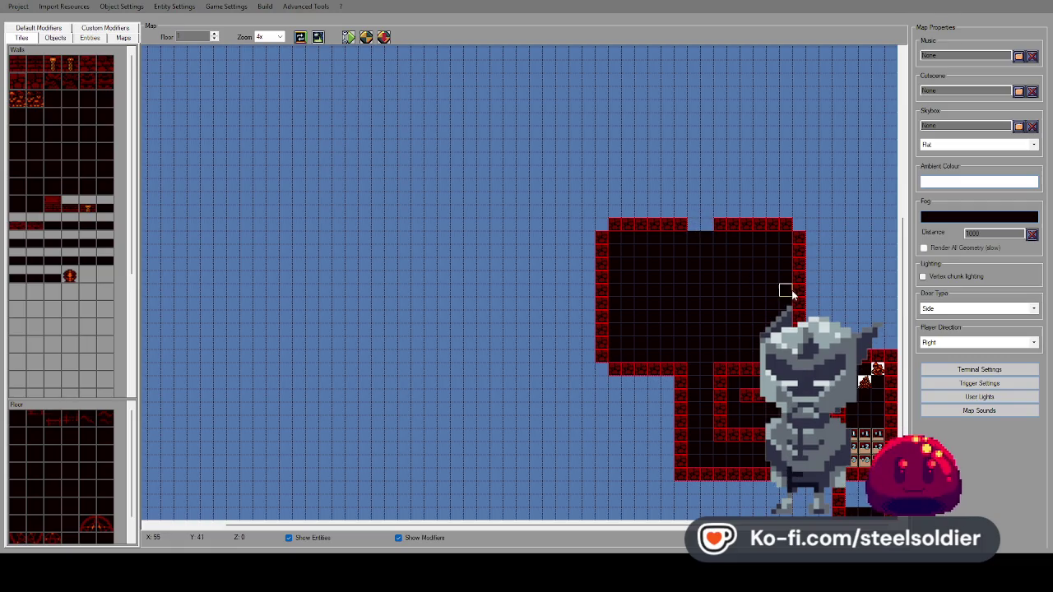
right_click(601, 290)
right_click(602, 302)
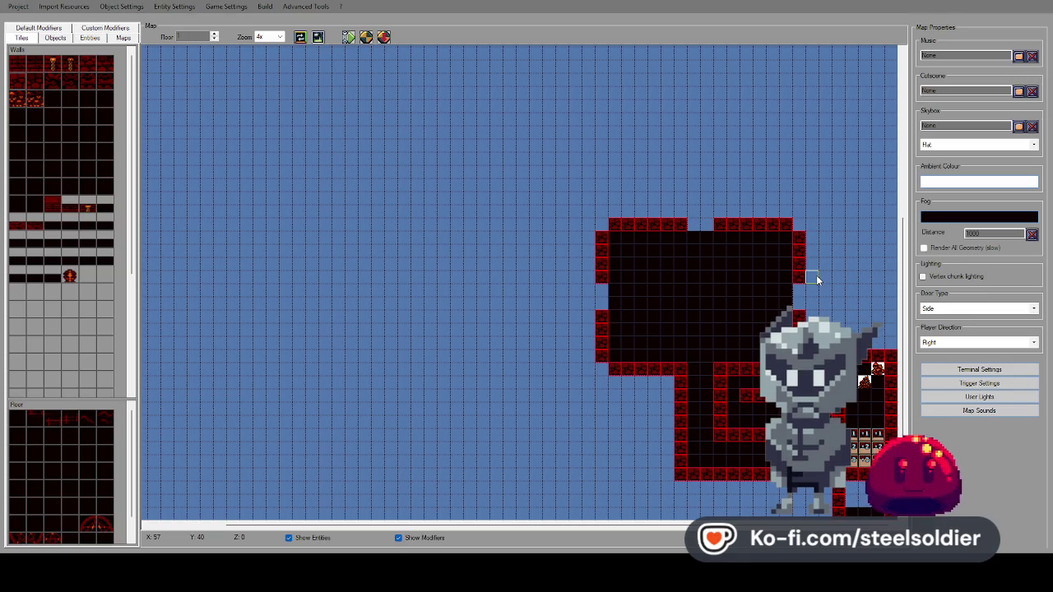
Paint red walls for a right-side alcove and a room above the main room.
click(812, 251)
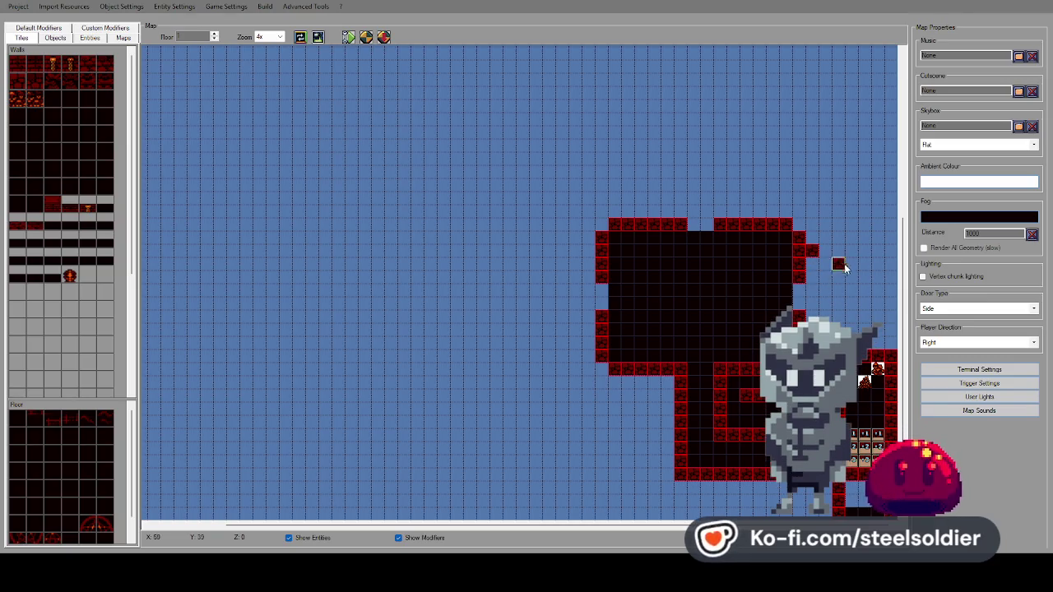
mouse_move(844, 256)
mouse_down()
mouse_move(850, 250)
mouse_move(860, 267)
mouse_up()
drag(864, 316, 865, 328)
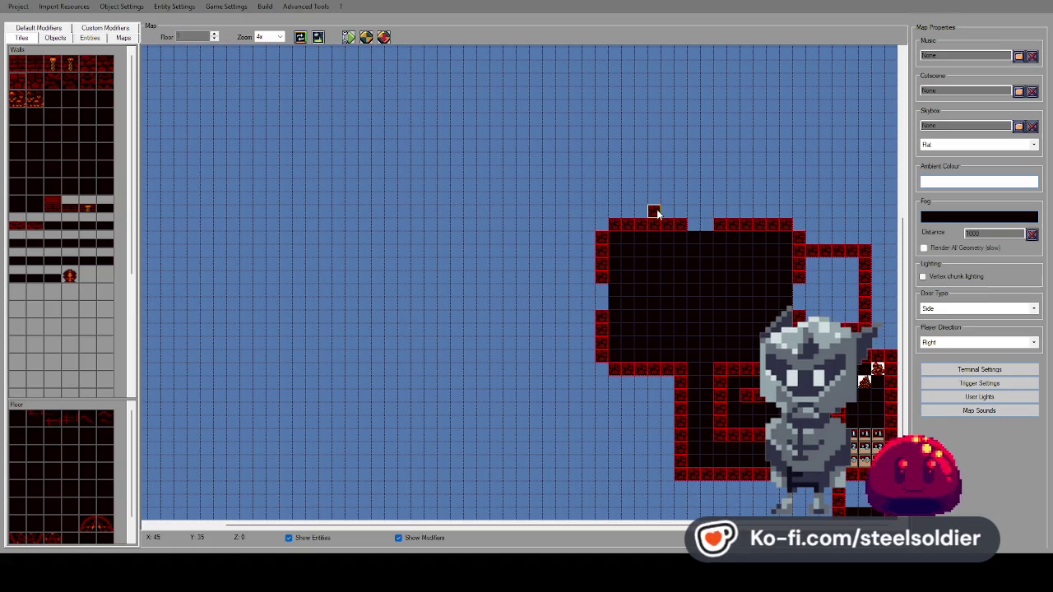
drag(655, 208, 654, 172)
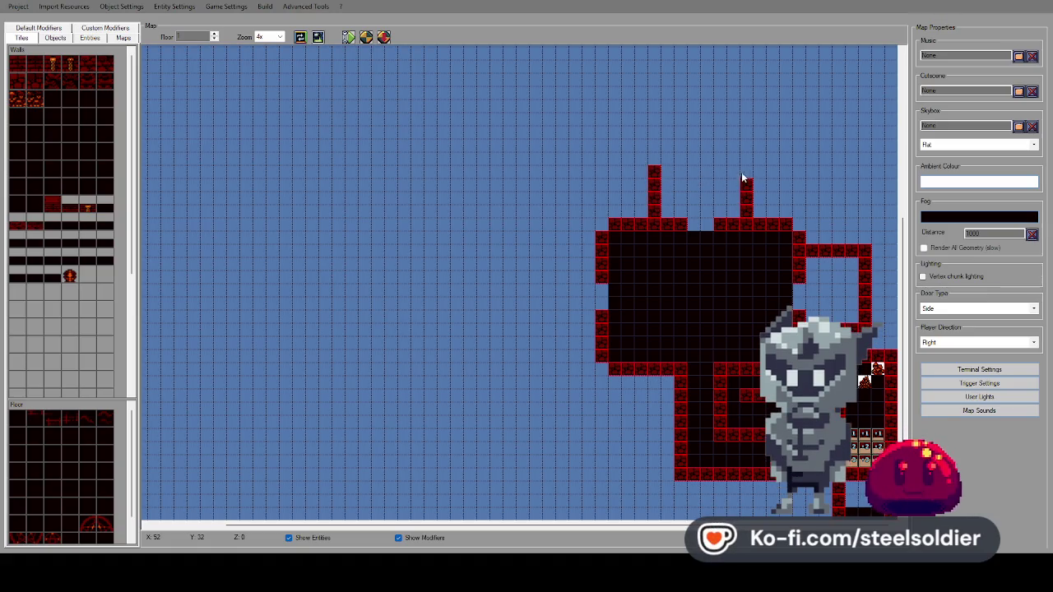
drag(743, 159, 661, 162)
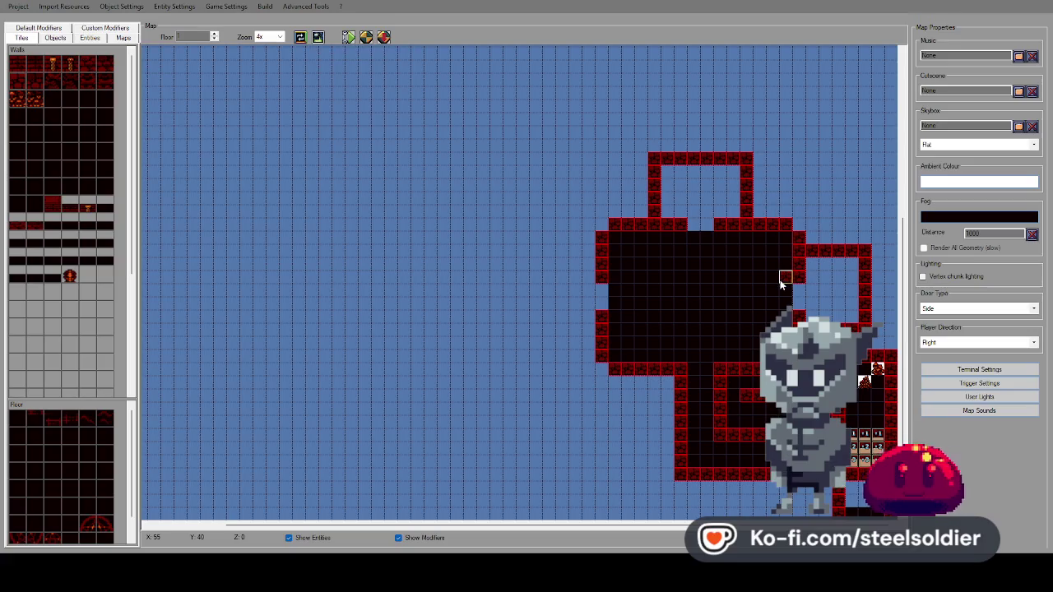
Fill the top room's interior and its connecting gap with the black floor tile.
scroll(782, 265, up, 3)
scroll(783, 264, down, 5)
scroll(784, 264, up, 3)
scroll(783, 264, down, 2)
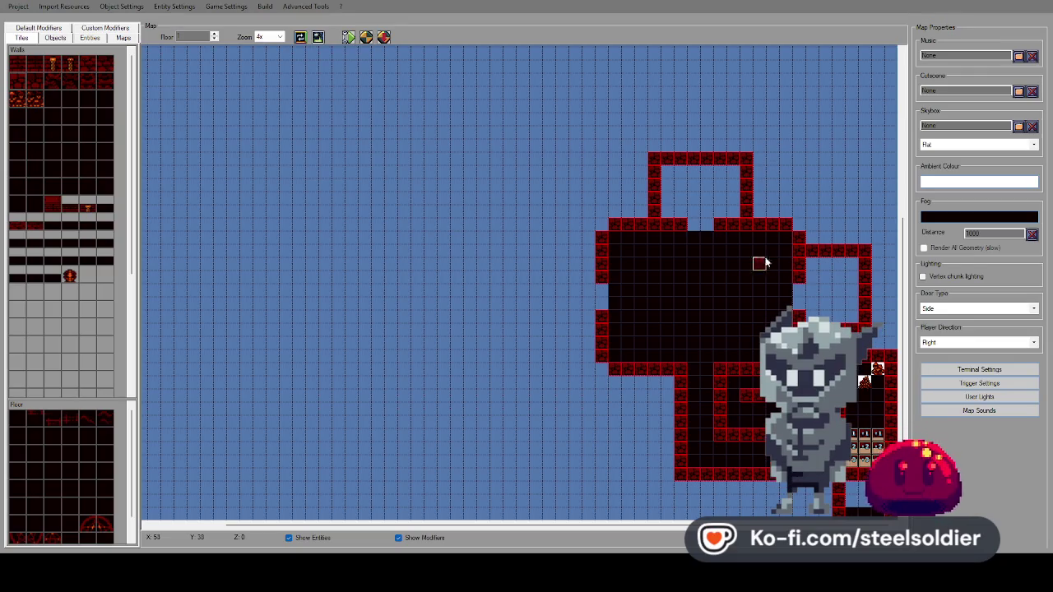
scroll(694, 261, up, 3)
scroll(693, 261, down, 4)
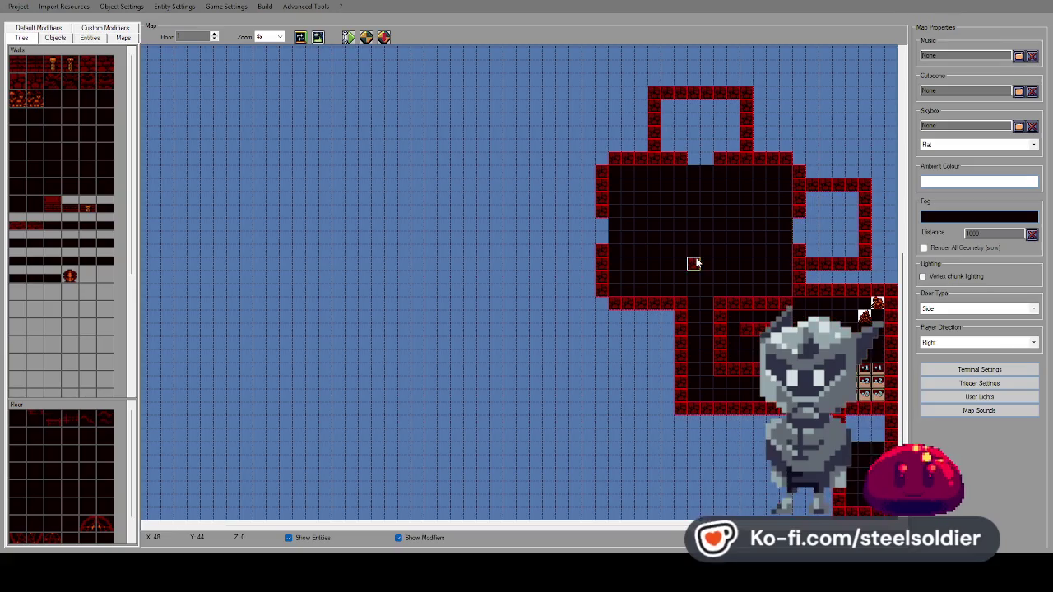
scroll(693, 262, up, 1)
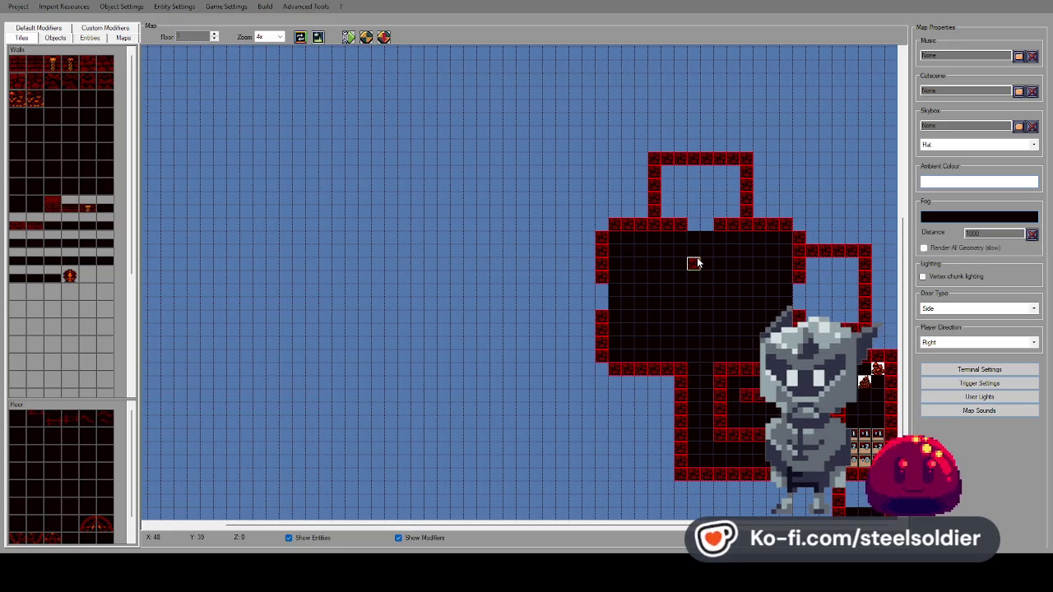
scroll(598, 274, down, 1)
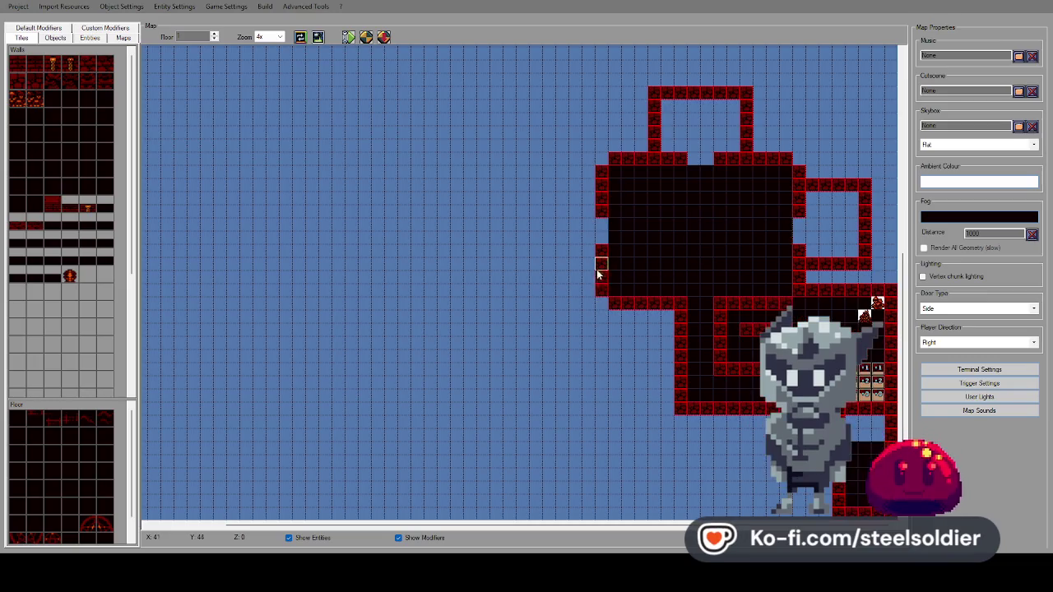
click(20, 425)
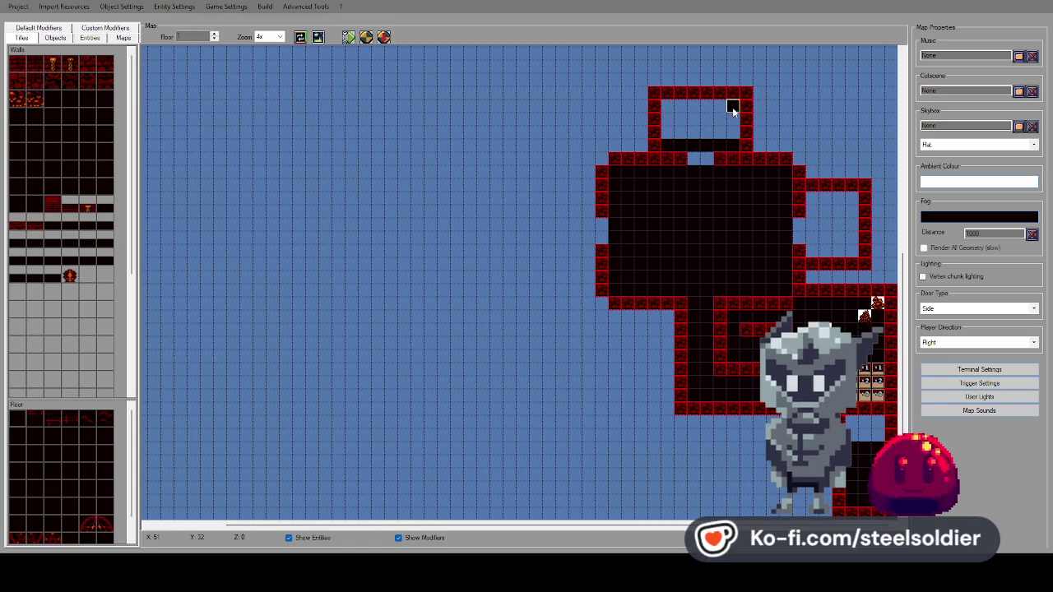
drag(735, 106, 669, 132)
click(700, 158)
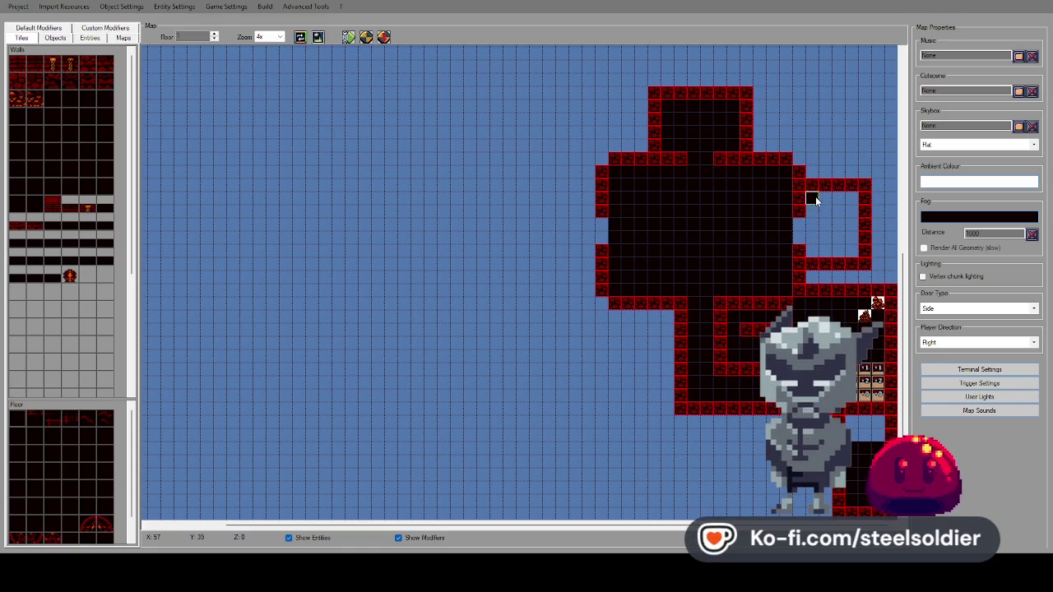
Floor the small right alcove with black tiles.
drag(853, 245, 853, 245)
click(80, 82)
click(39, 27)
click(22, 38)
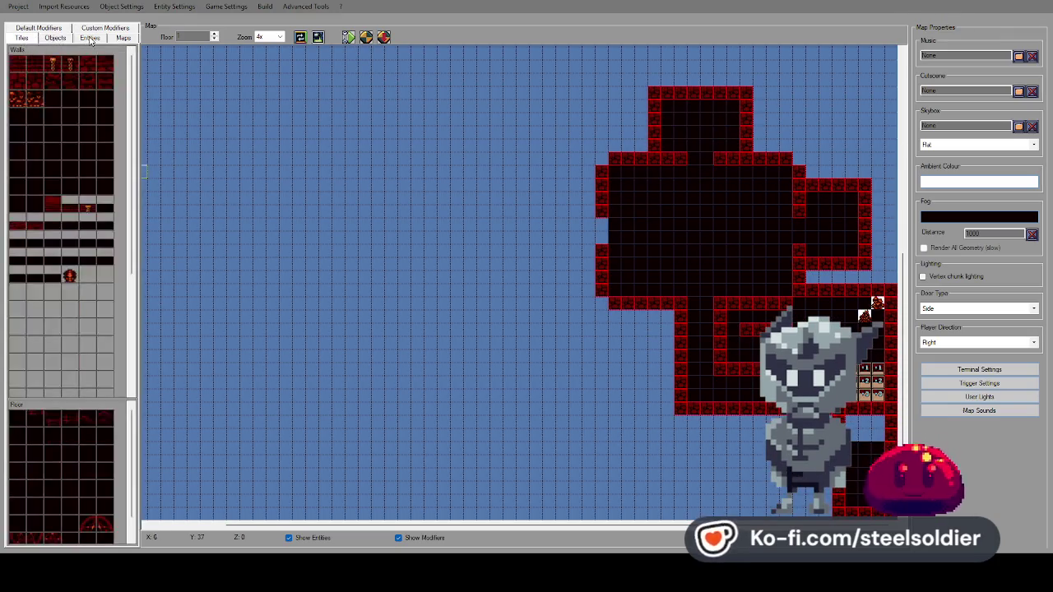
Place a skeleton and round red enemies in the top room and one in the right alcove.
click(89, 38)
click(36, 69)
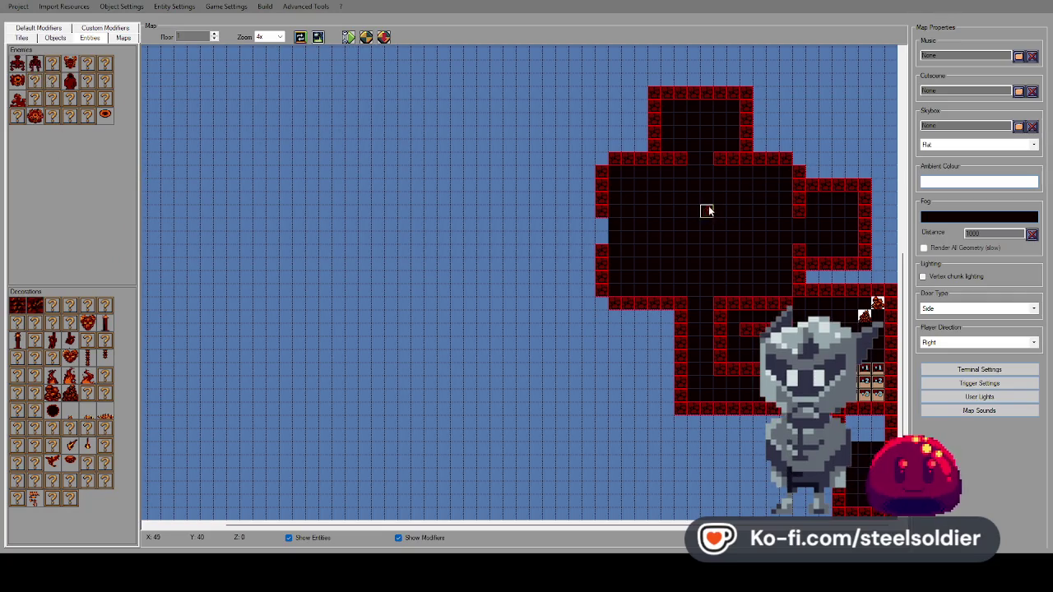
click(153, 93)
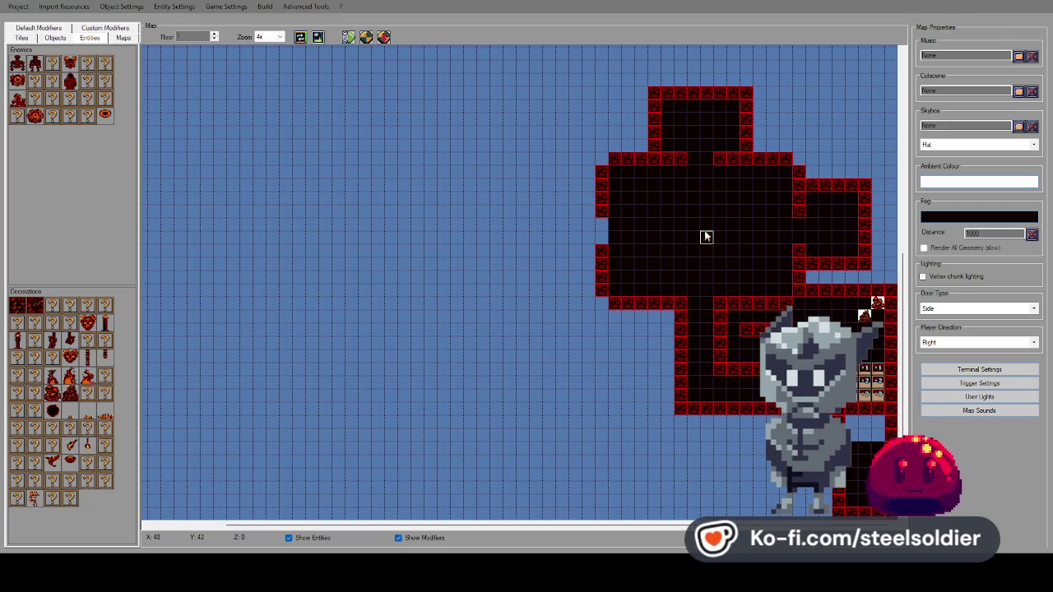
click(721, 121)
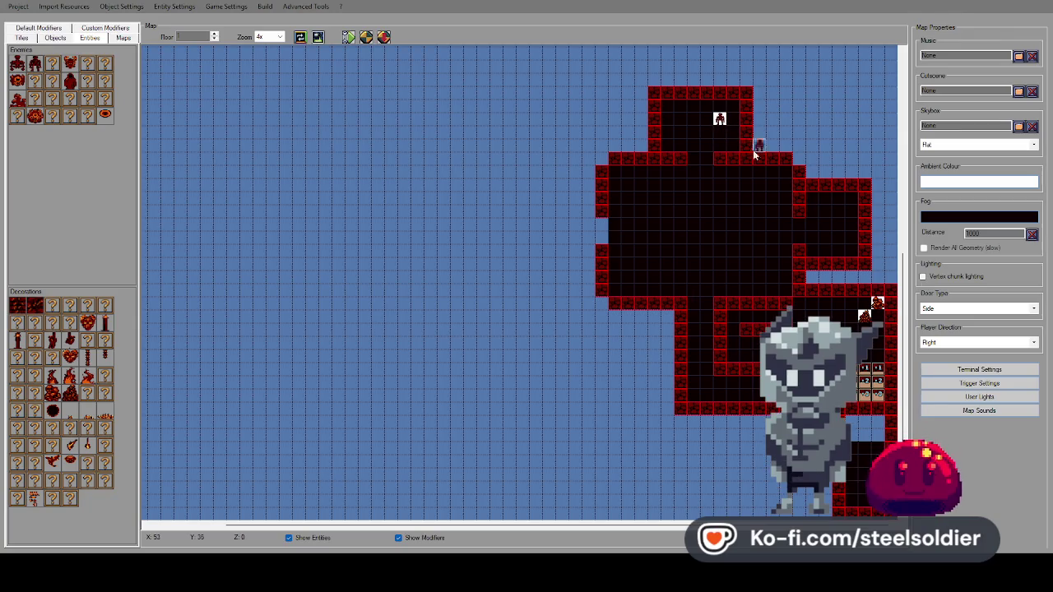
click(17, 80)
click(680, 121)
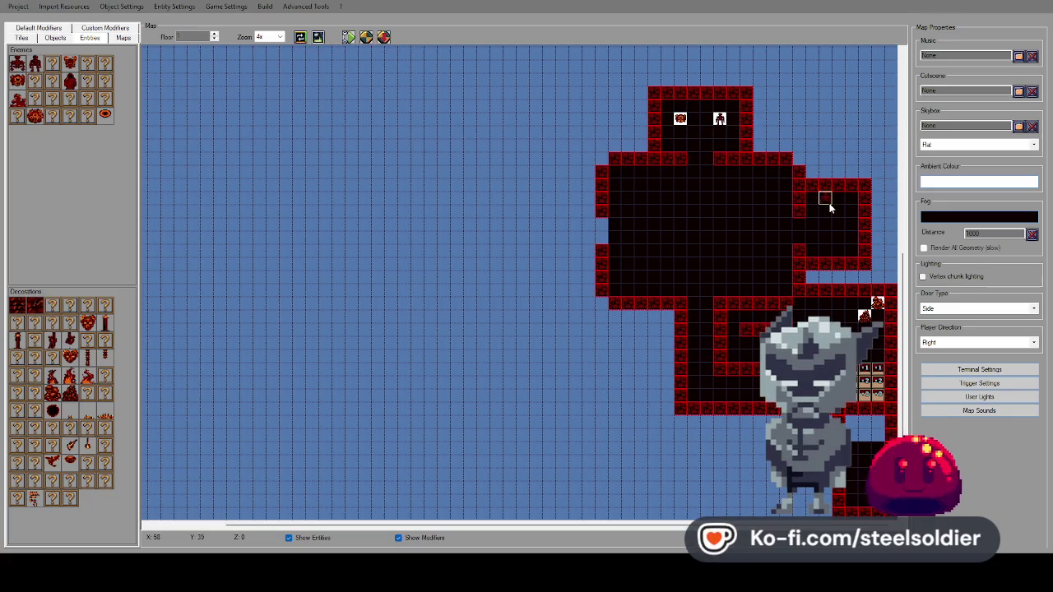
click(838, 239)
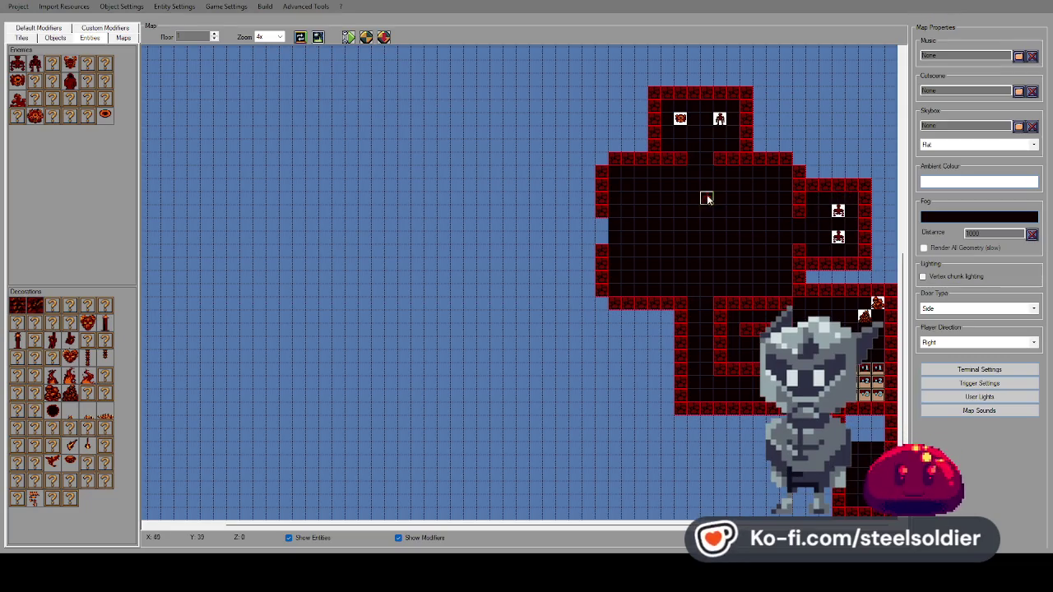
click(695, 109)
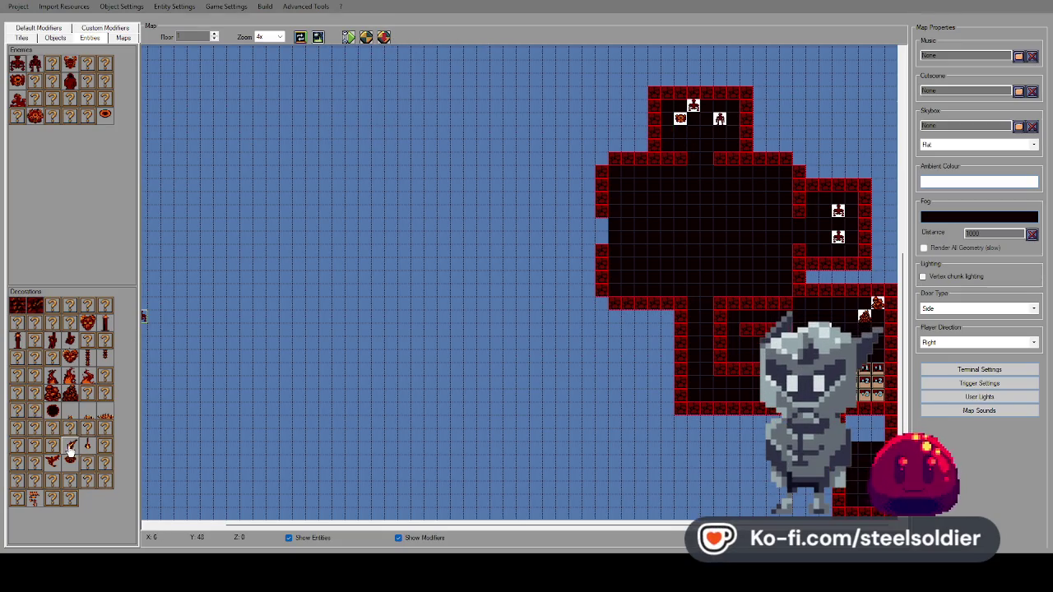
Place two health pickups side by side in the right alcove.
click(56, 39)
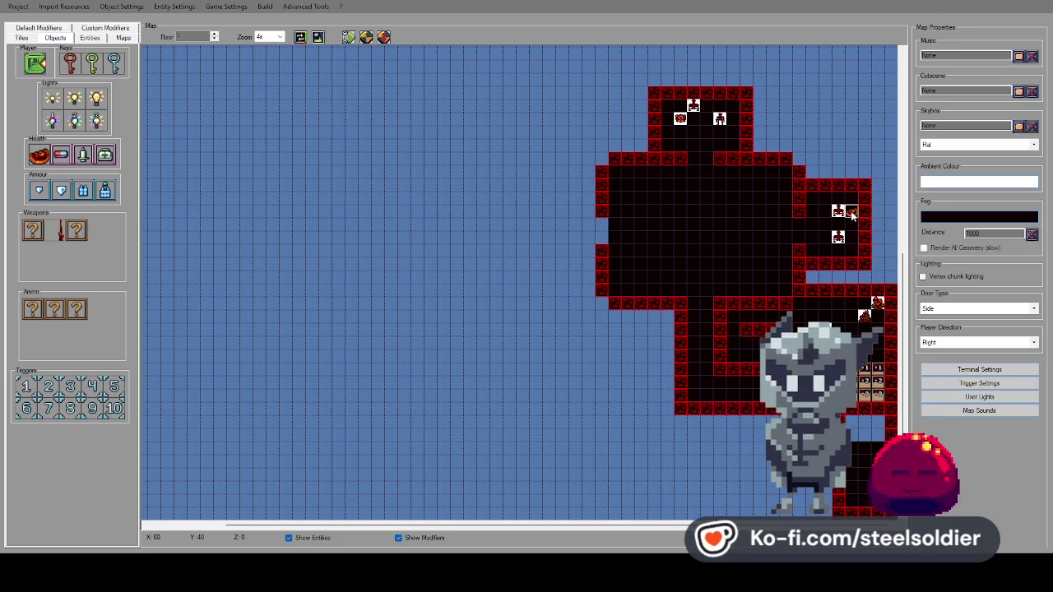
click(850, 211)
click(856, 225)
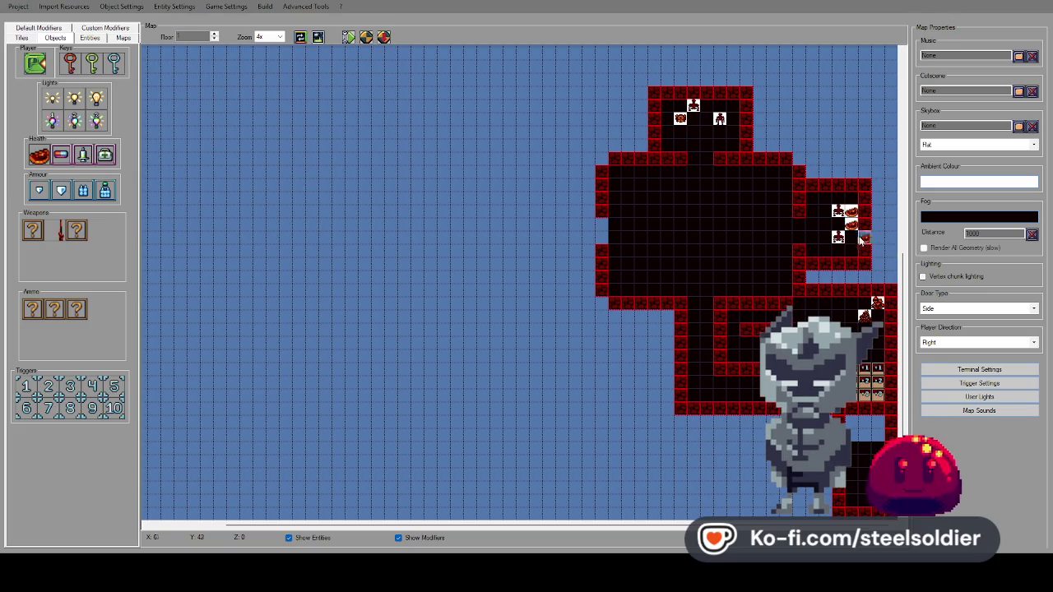
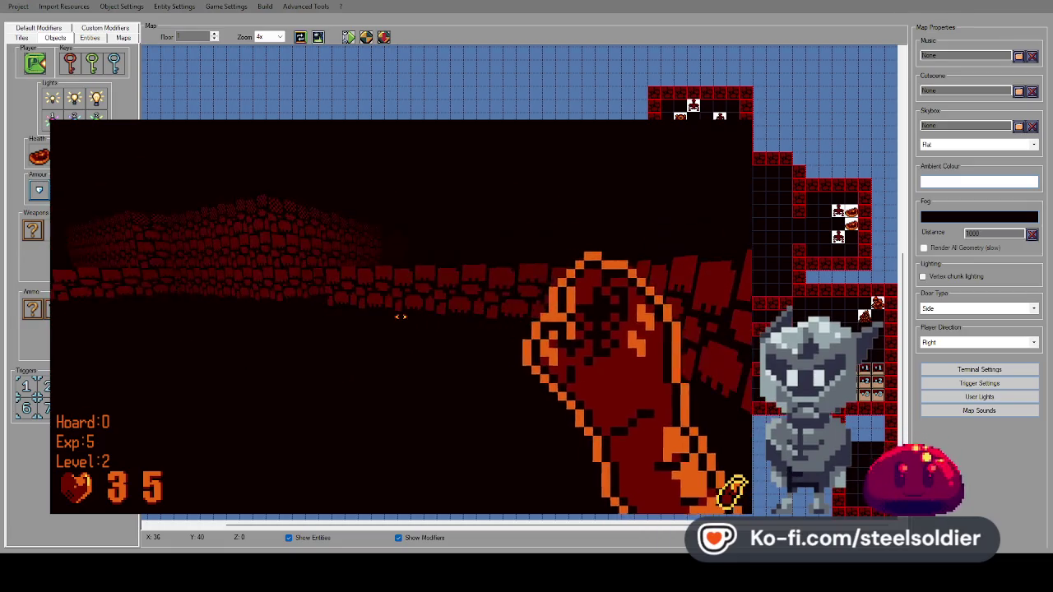
End the game preview, show the Tiles palette and switch to the Level2.script test script.
key(Escape)
key(Escape)
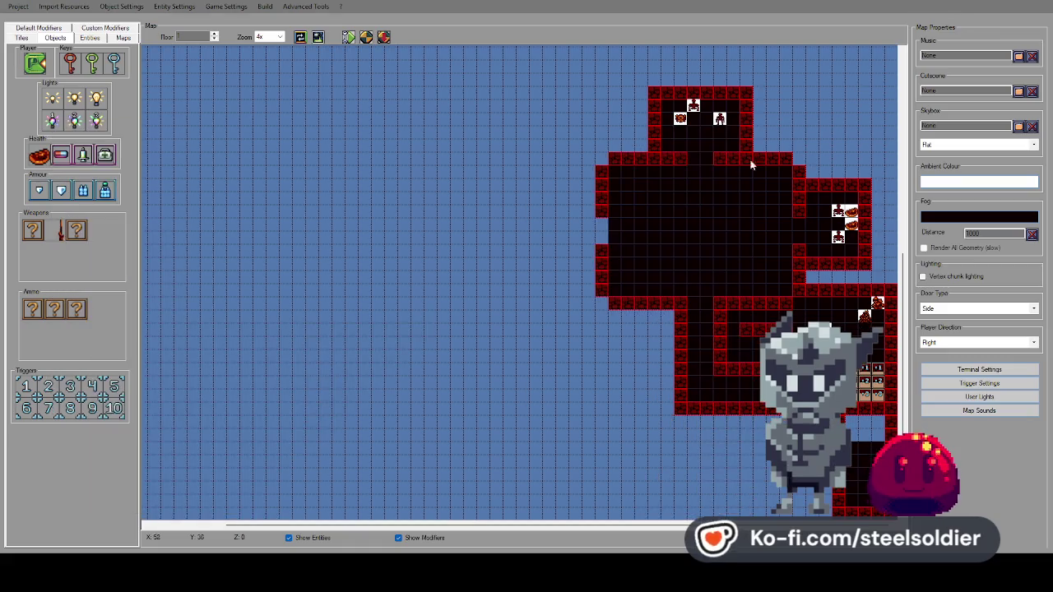
click(30, 40)
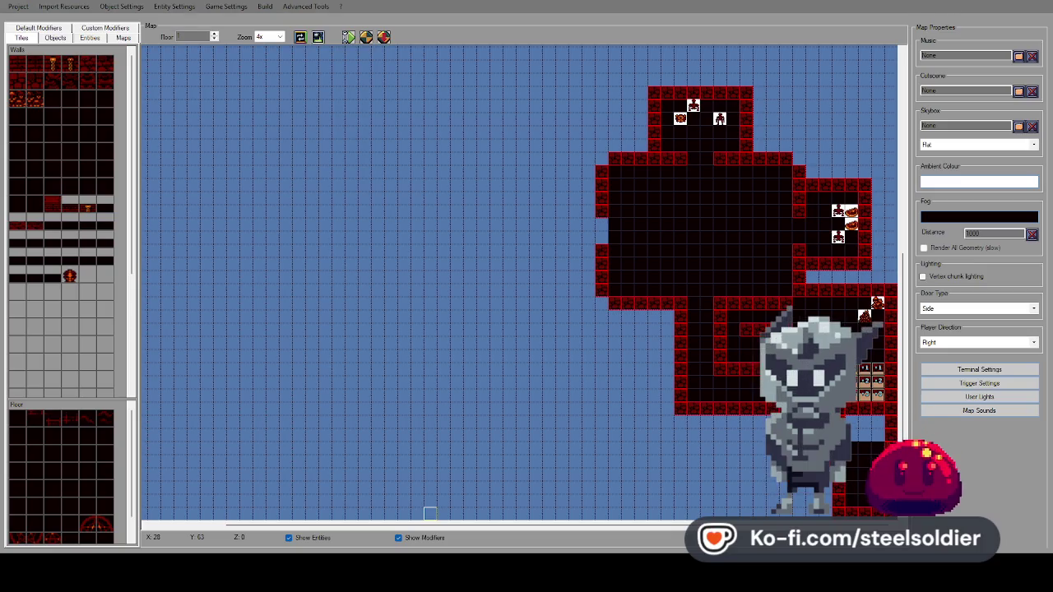
key(alt+Tab)
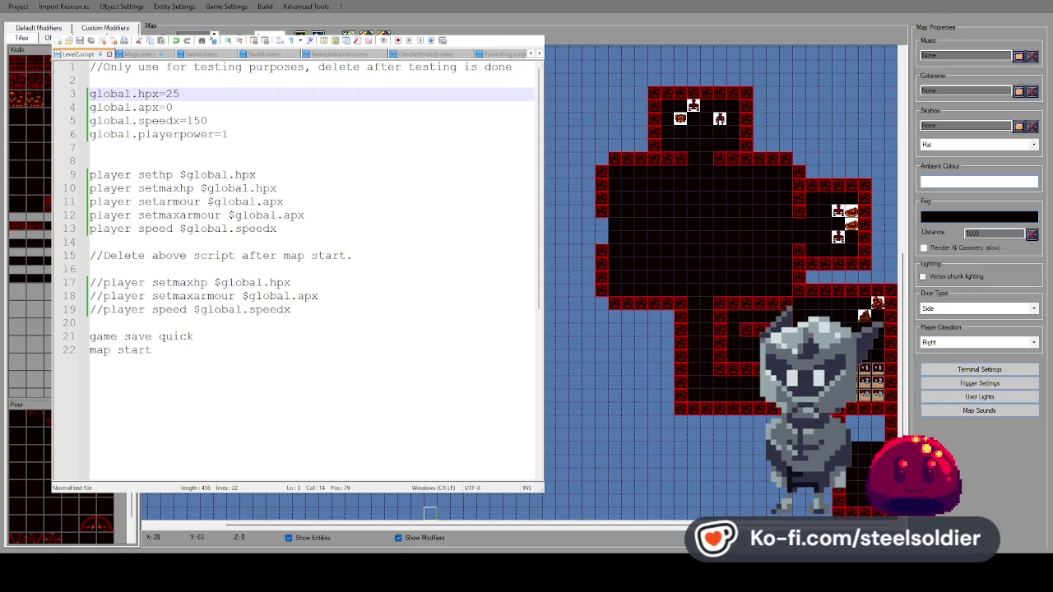
Switch to EyeMinion.states and select the sound Death1 declaration line.
key(ctrl+Tab)
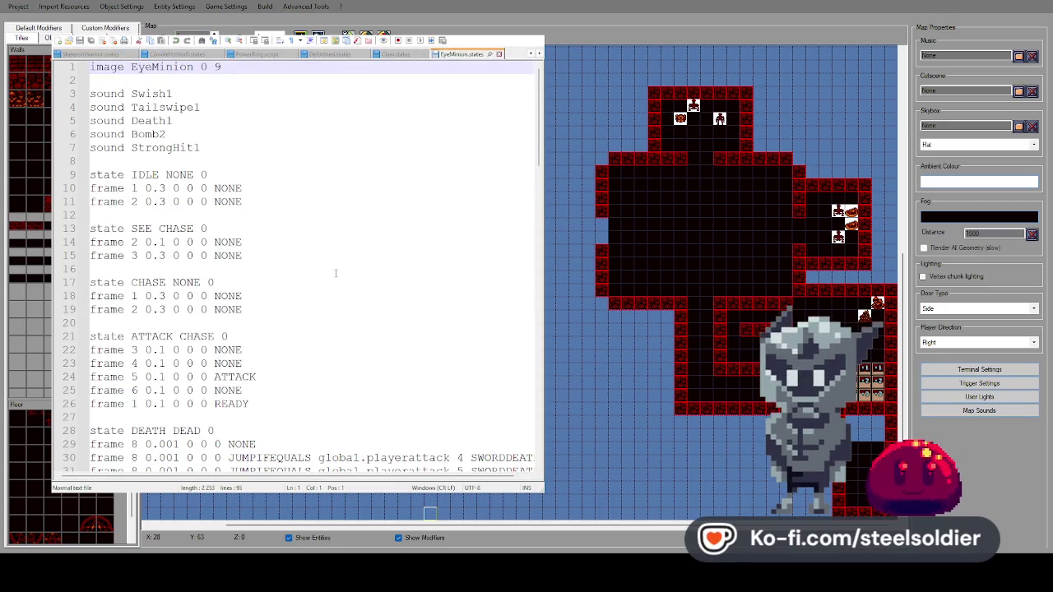
triple_click(165, 148)
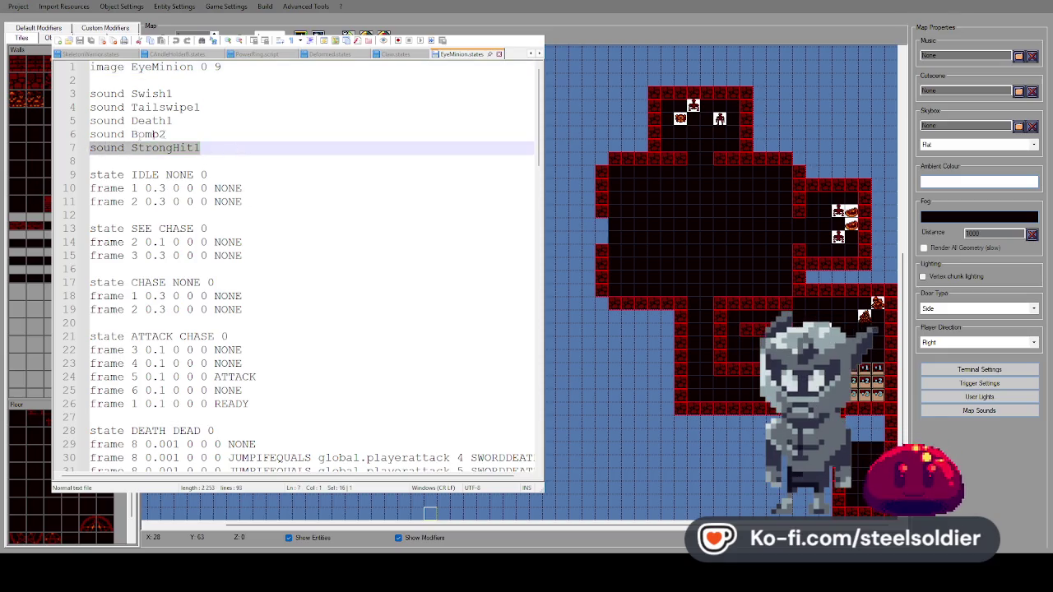
click(217, 134)
key(Up)
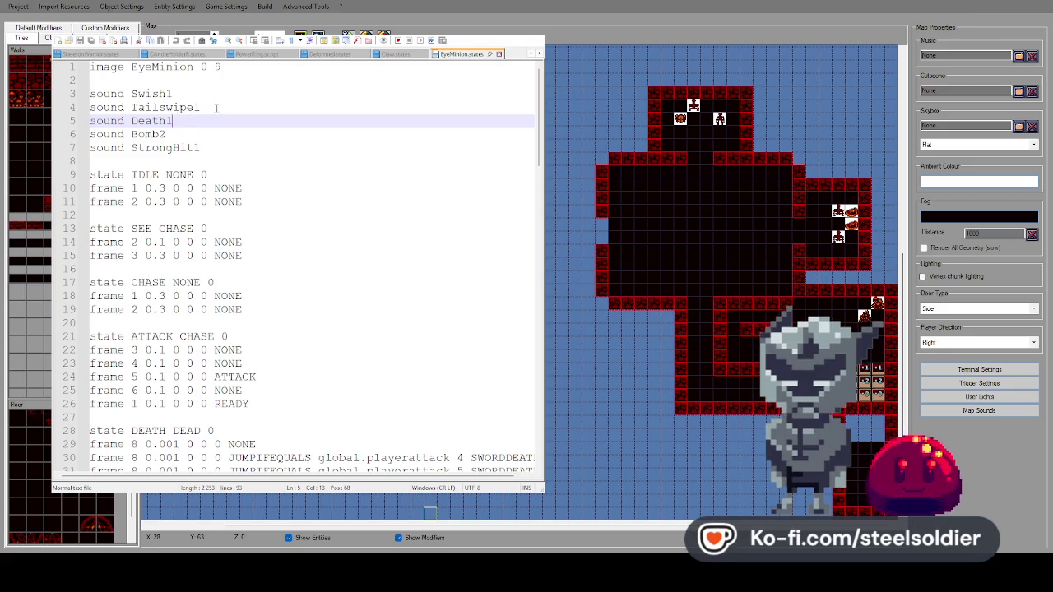
triple_click(165, 94)
click(190, 108)
triple_click(164, 108)
click(197, 122)
key(shift+Home)
Select and copy SOUND 2 from line 38 in SWORDDEATH, then select NONE on line 32.
scroll(180, 146, down, 20)
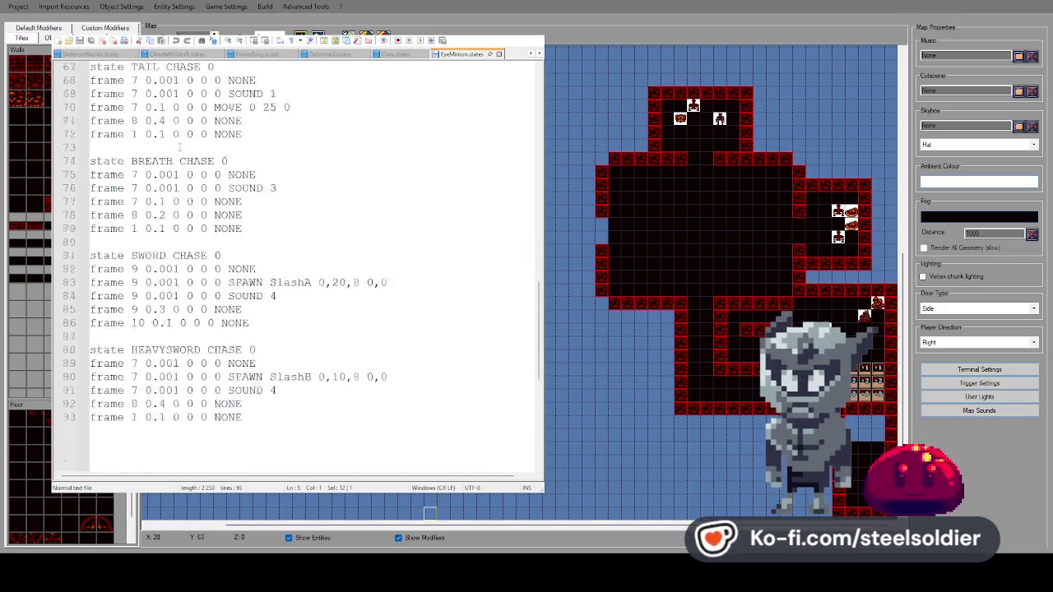
scroll(180, 147, down, 3)
scroll(178, 147, up, 4)
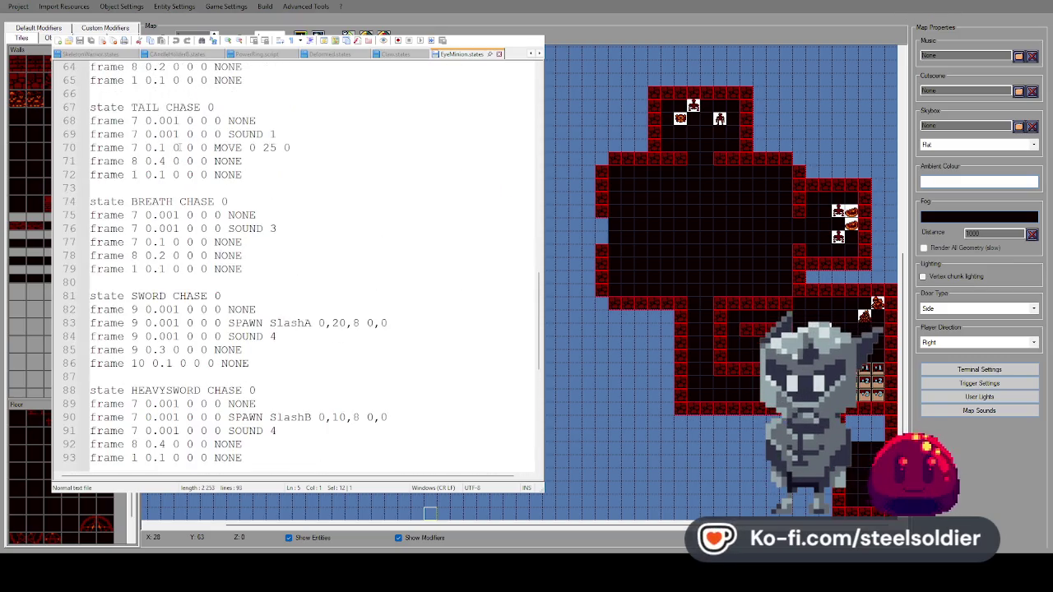
scroll(178, 147, down, 3)
scroll(179, 147, up, 12)
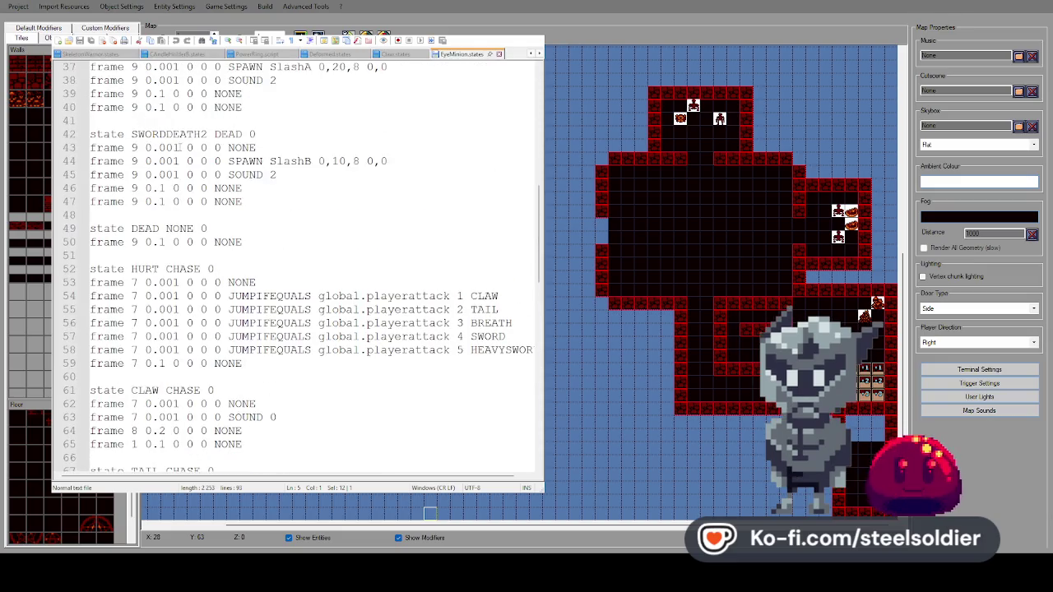
scroll(180, 146, up, 2)
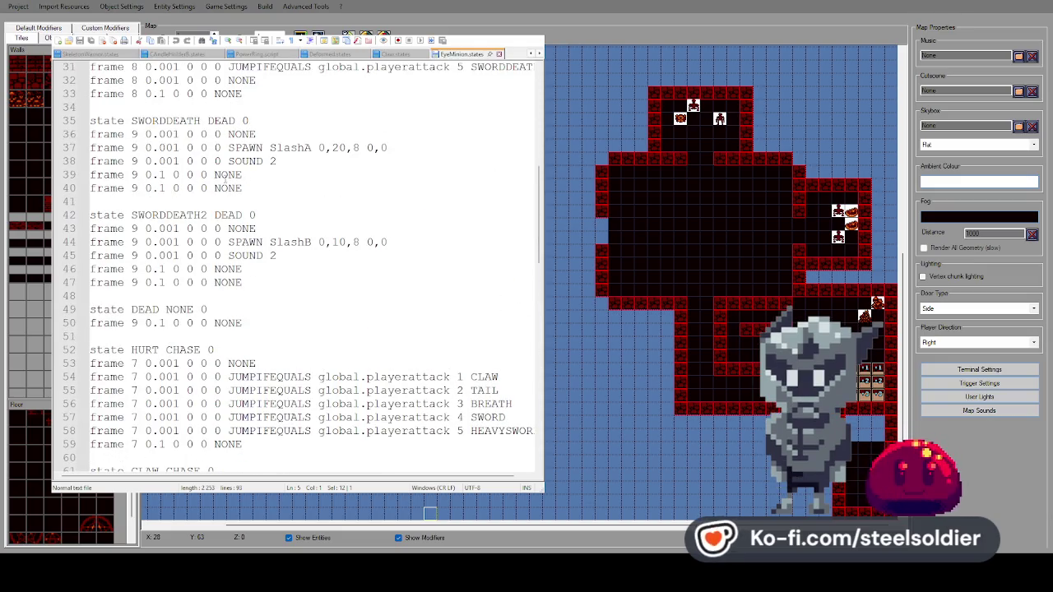
scroll(225, 177, up, 10)
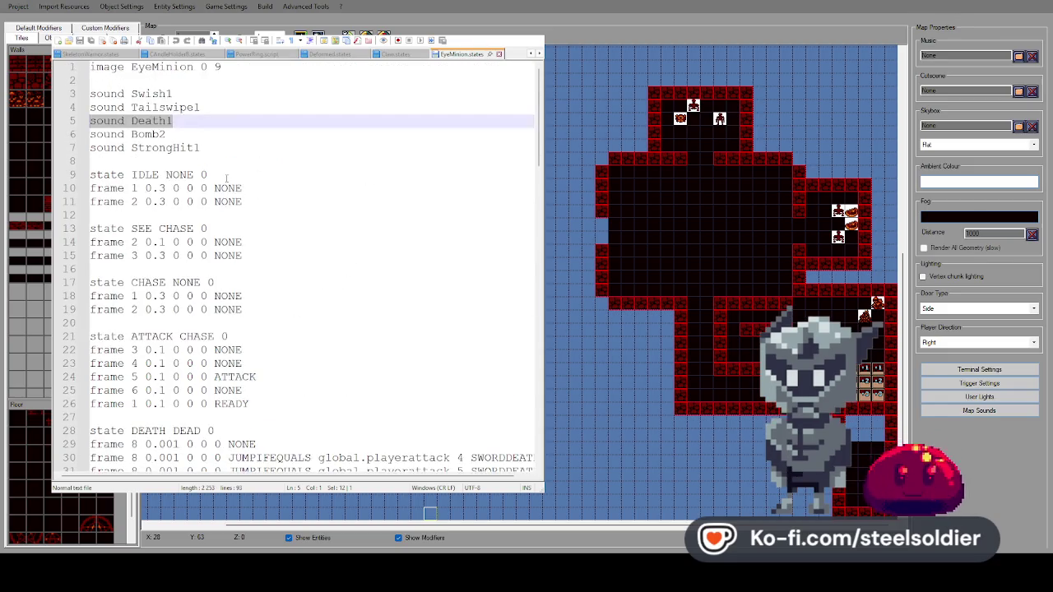
scroll(226, 178, down, 8)
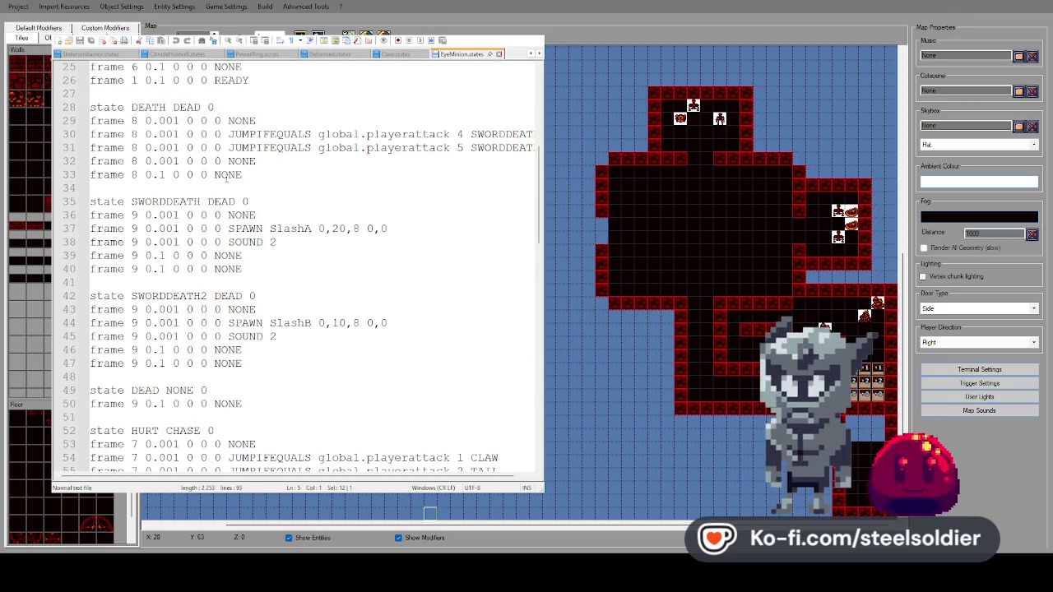
drag(277, 242, 86, 240)
mouse_move(277, 242)
mouse_down()
mouse_move(235, 229)
mouse_move(228, 242)
mouse_up()
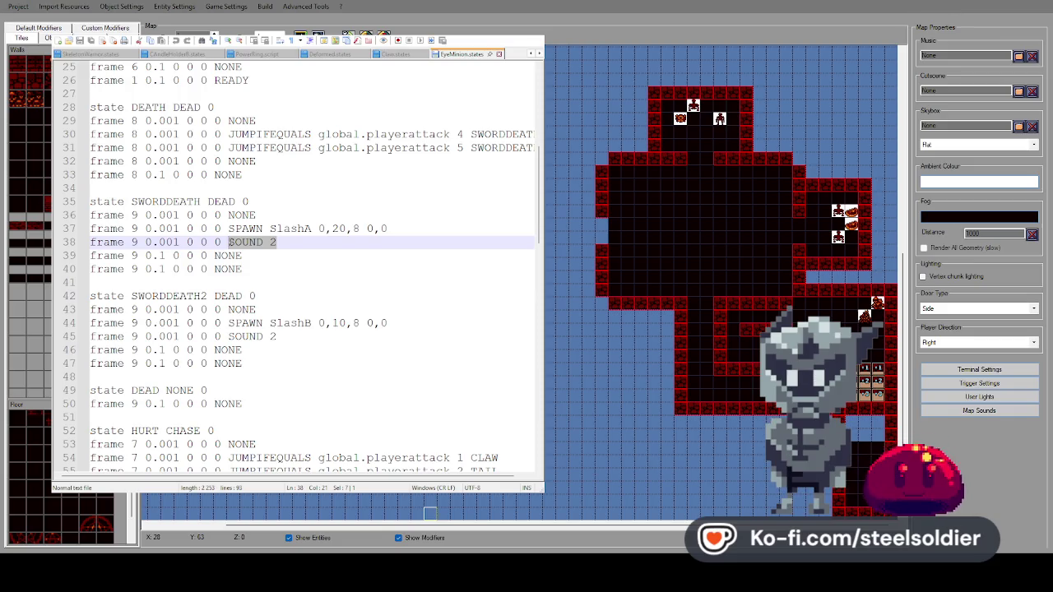
drag(293, 242, 228, 242)
key(ctrl+c)
drag(257, 161, 237, 161)
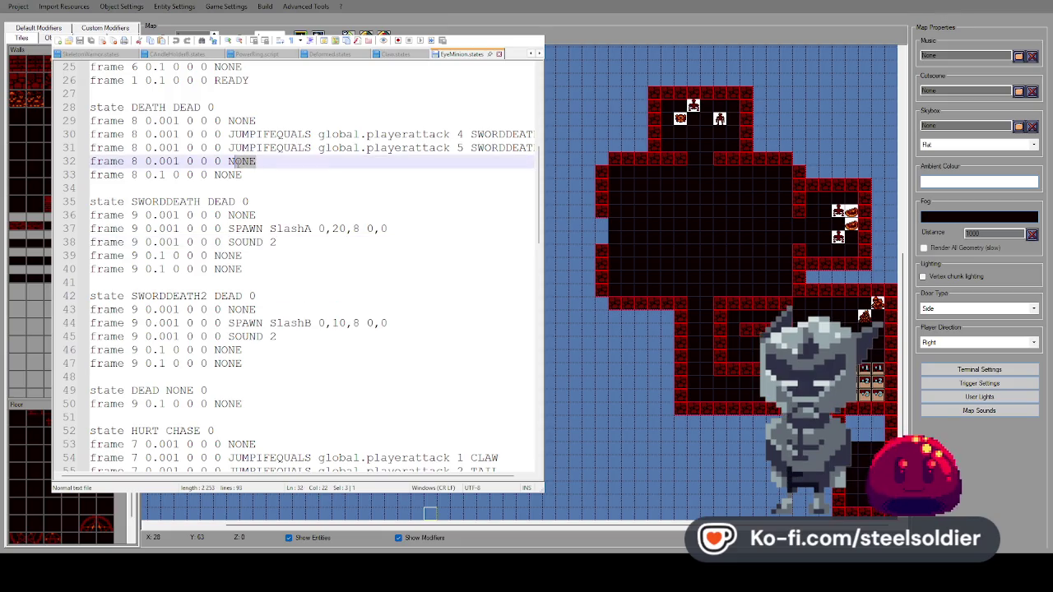
Replace NONE on line 32 with SOUND 2 and review the file.
key(shift+Left)
key(ctrl+v)
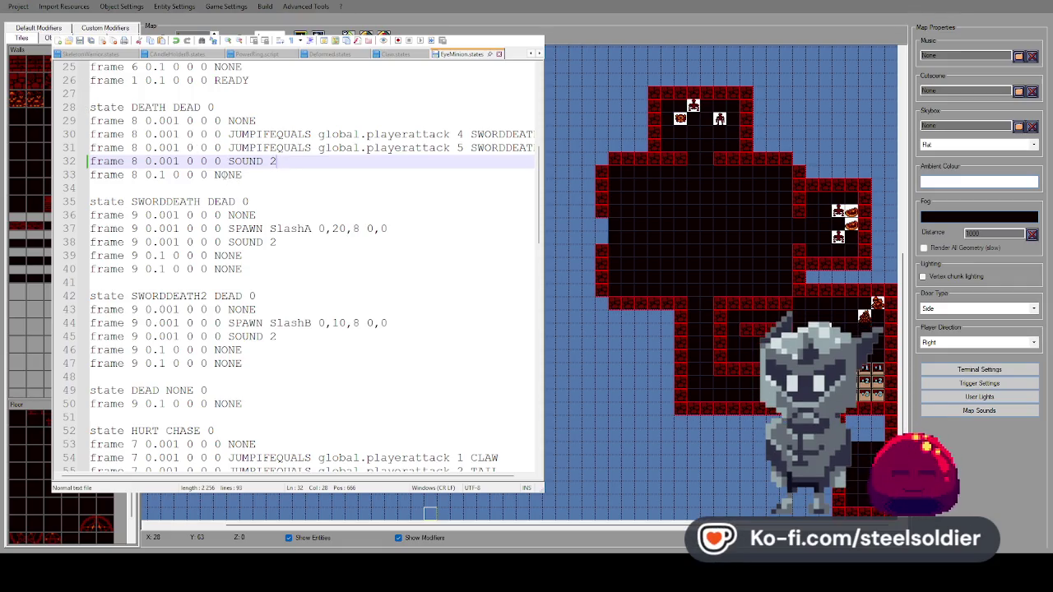
scroll(225, 171, down, 14)
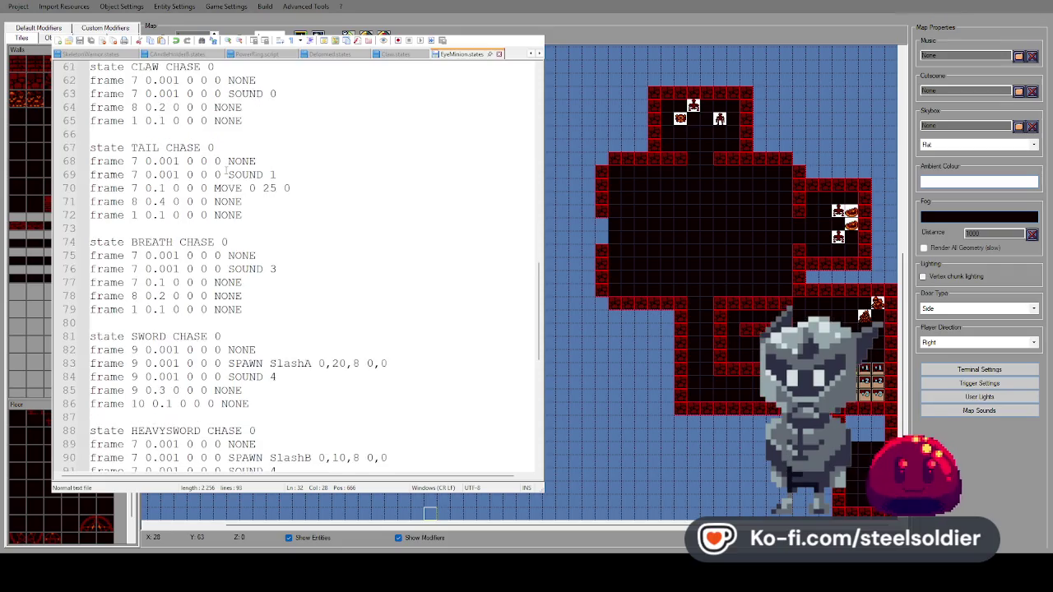
scroll(228, 162, up, 8)
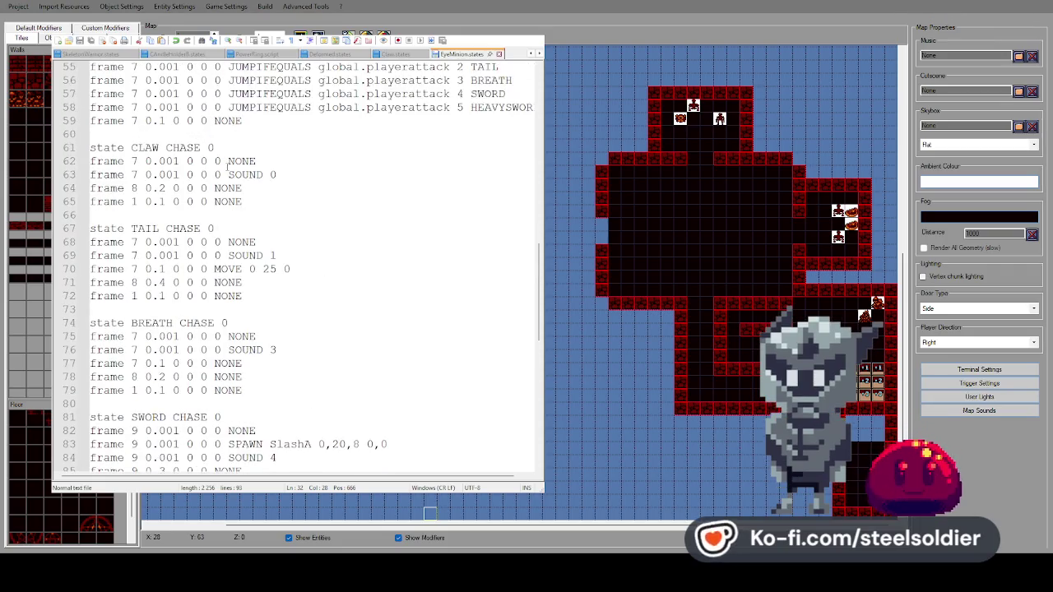
scroll(230, 165, up, 4)
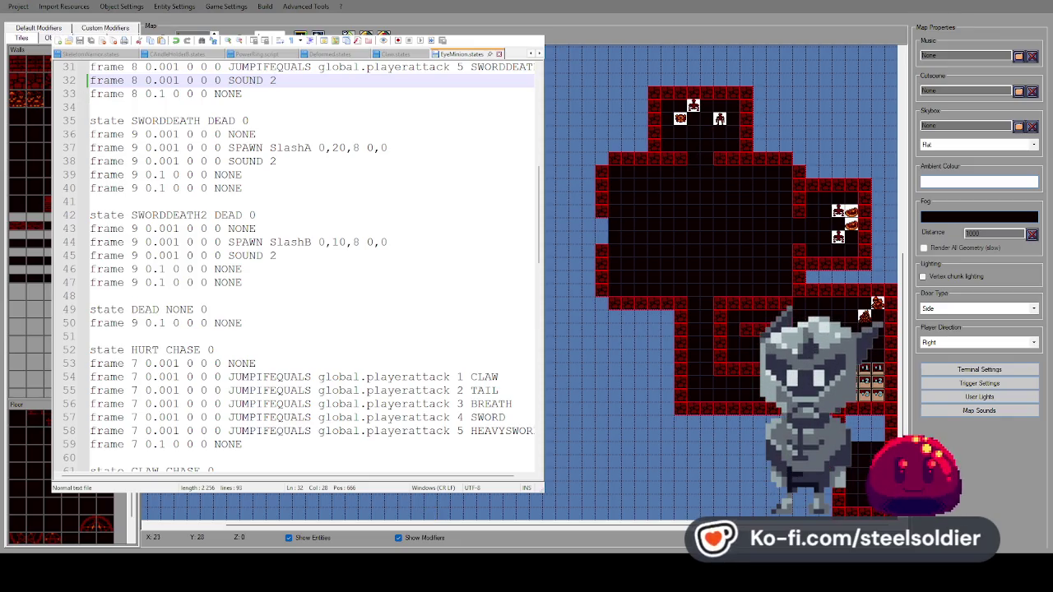
scroll(330, 209, up, 10)
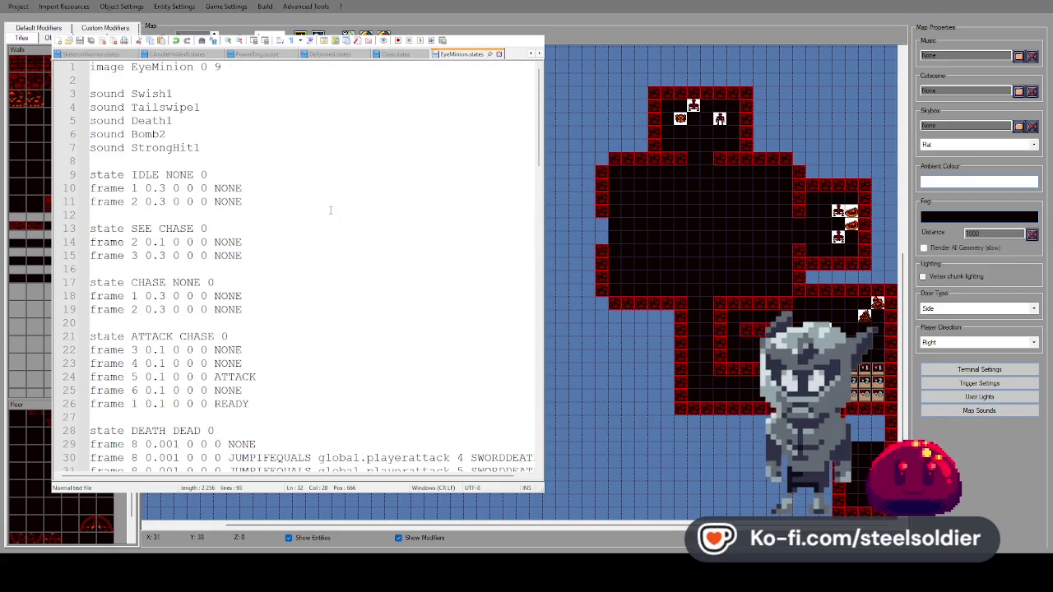
scroll(330, 210, down, 5)
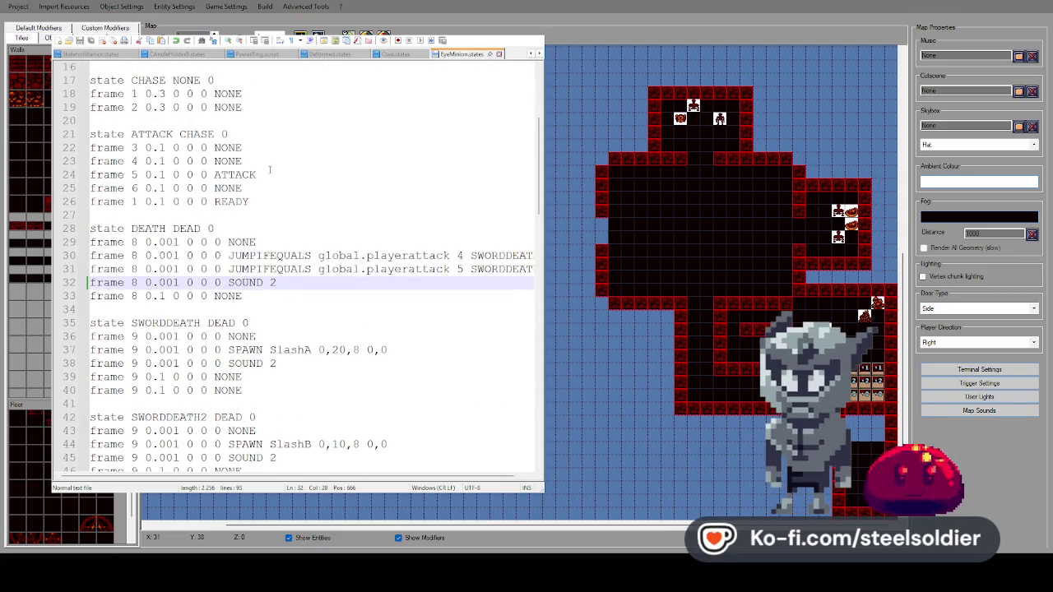
scroll(270, 169, up, 1)
scroll(270, 169, up, 4)
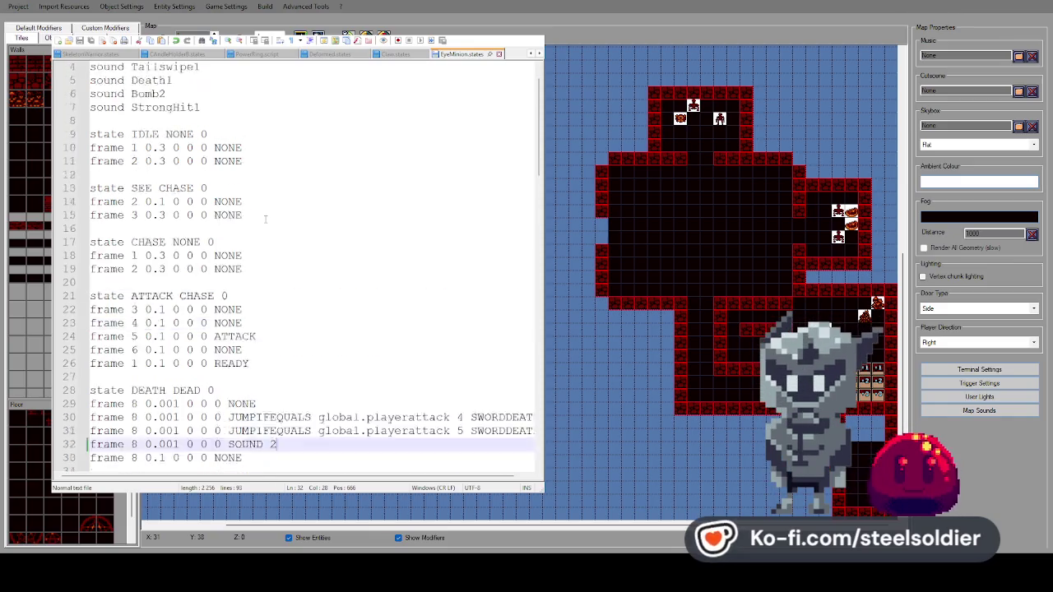
click(260, 149)
Add a 'sound EnemyAttack5' declaration on a new line 8.
key(Return)
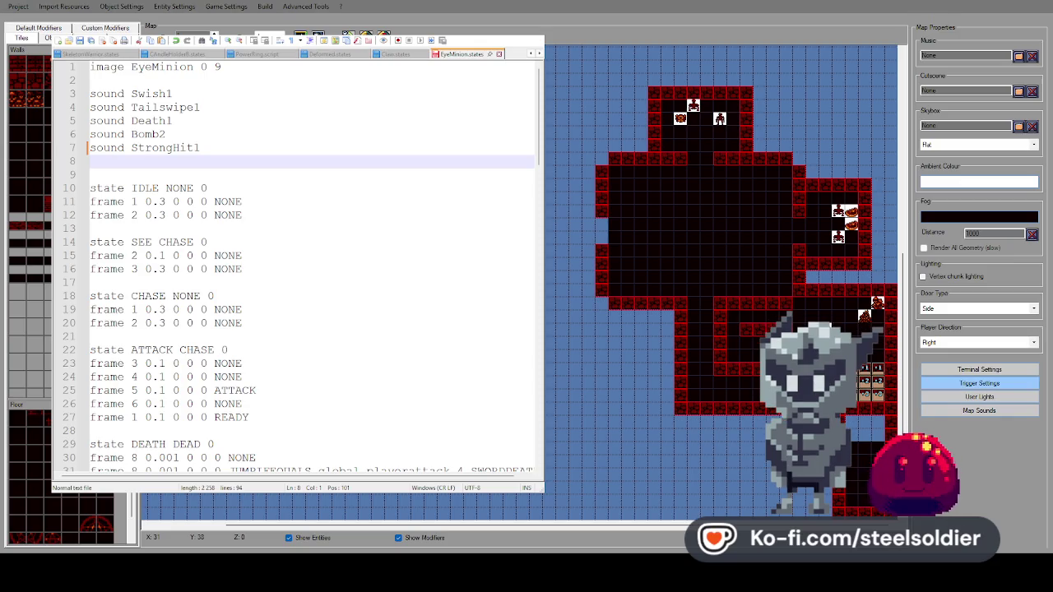
text(sound EnemyAttack5)
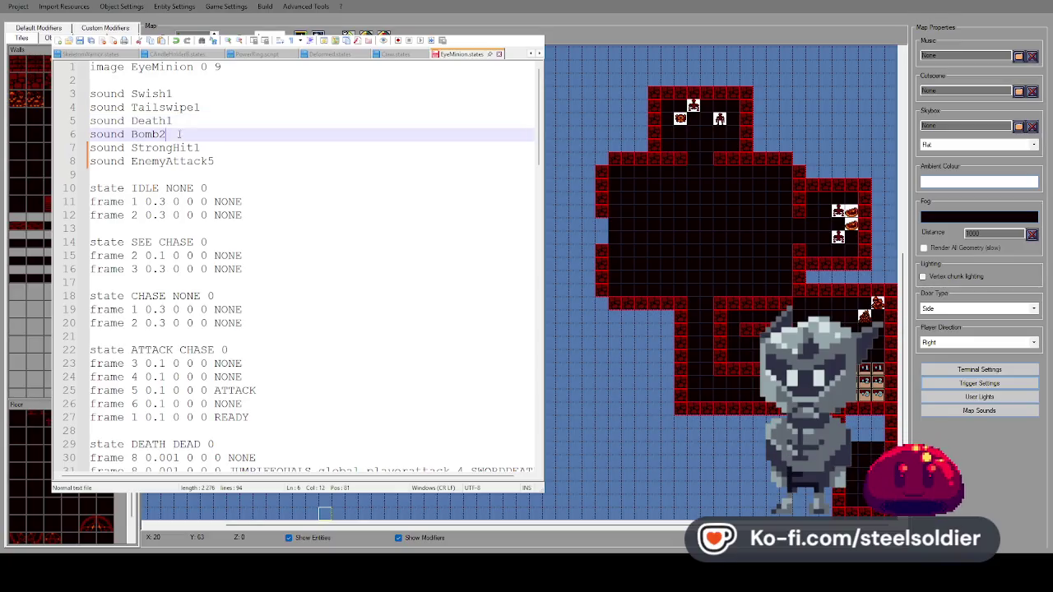
scroll(221, 179, down, 5)
scroll(228, 174, down, 10)
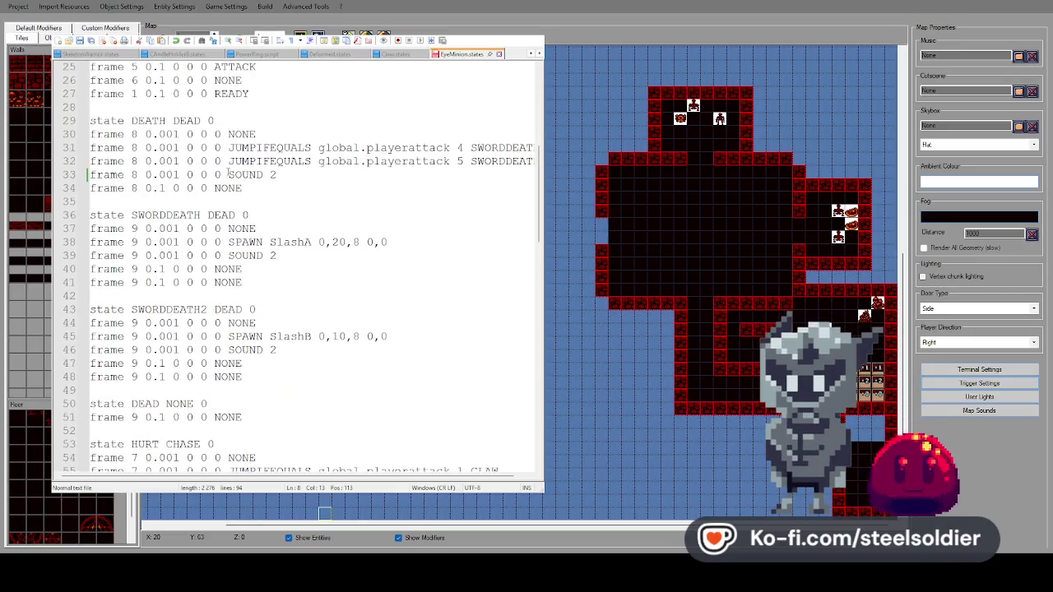
scroll(228, 174, up, 15)
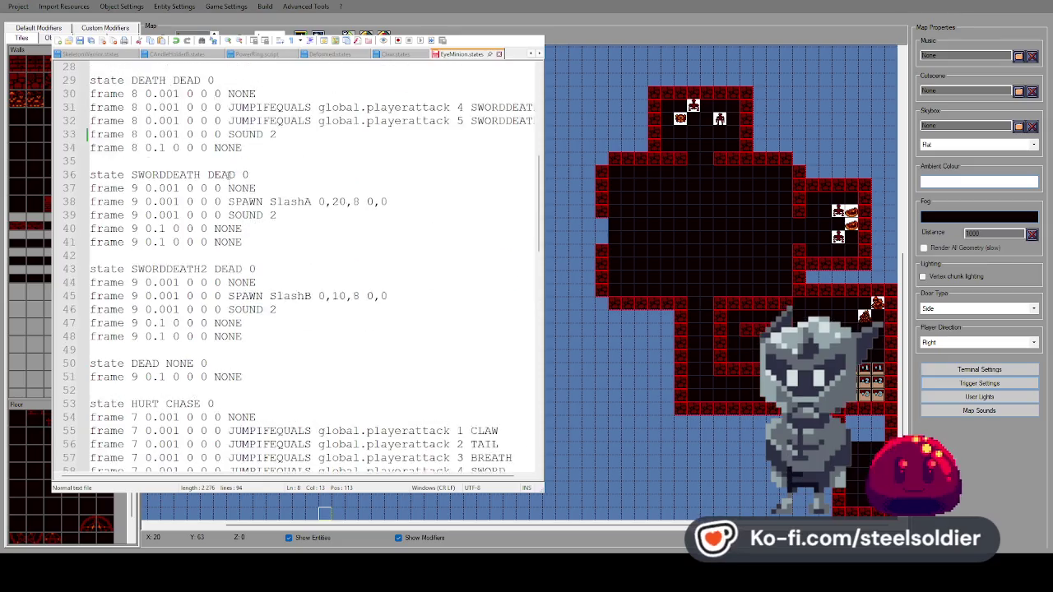
scroll(230, 195, down, 7)
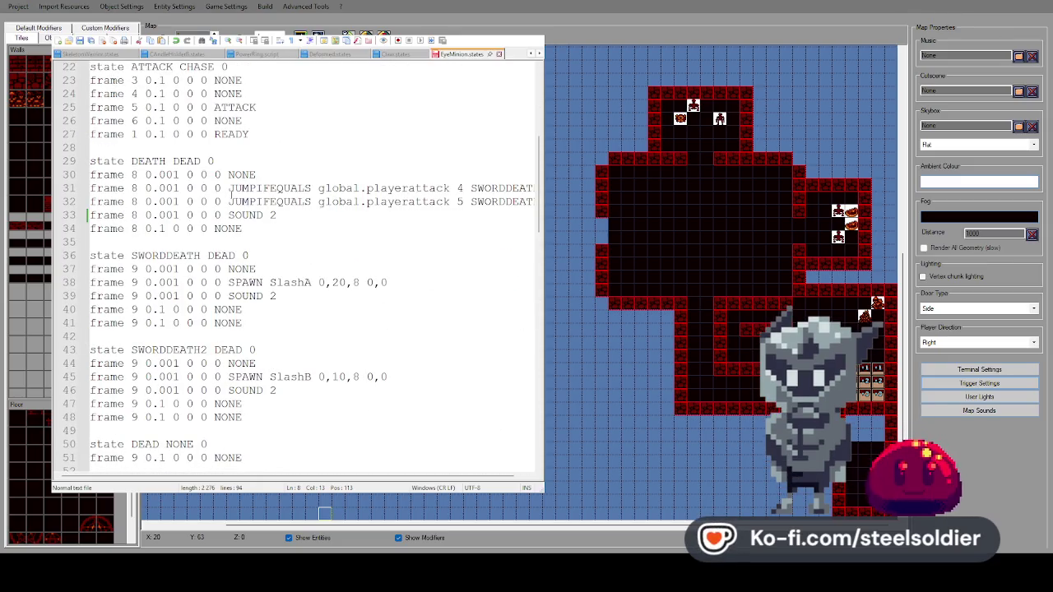
scroll(221, 148, up, 1)
Change ATTACK on line 25 to SOUNDANDATTACK 5 and save EyeMinion.states.
double_click(220, 149)
text(SOUNDANDATTACK)
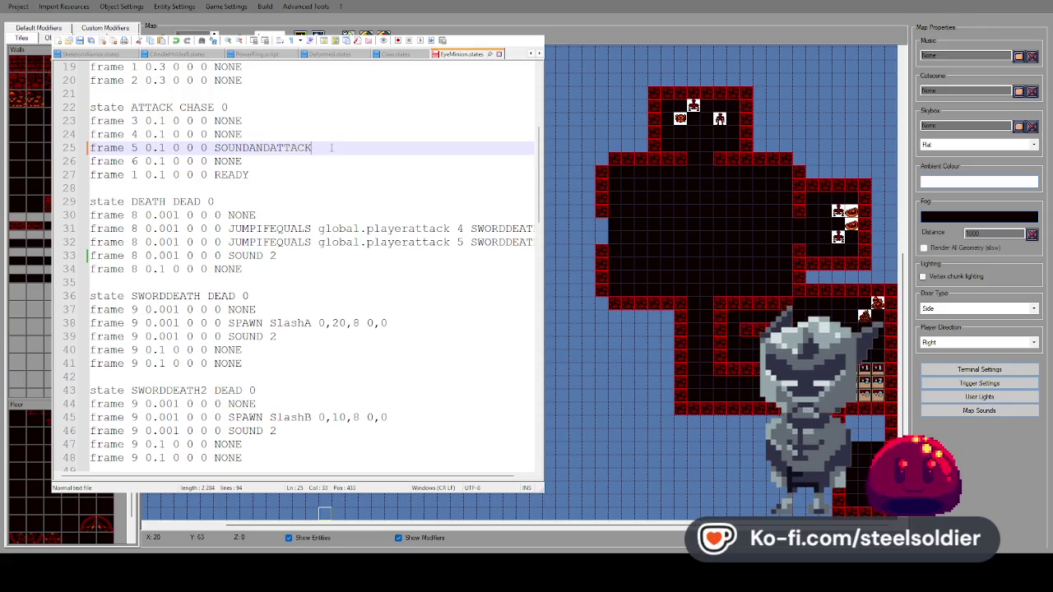
scroll(167, 119, up, 6)
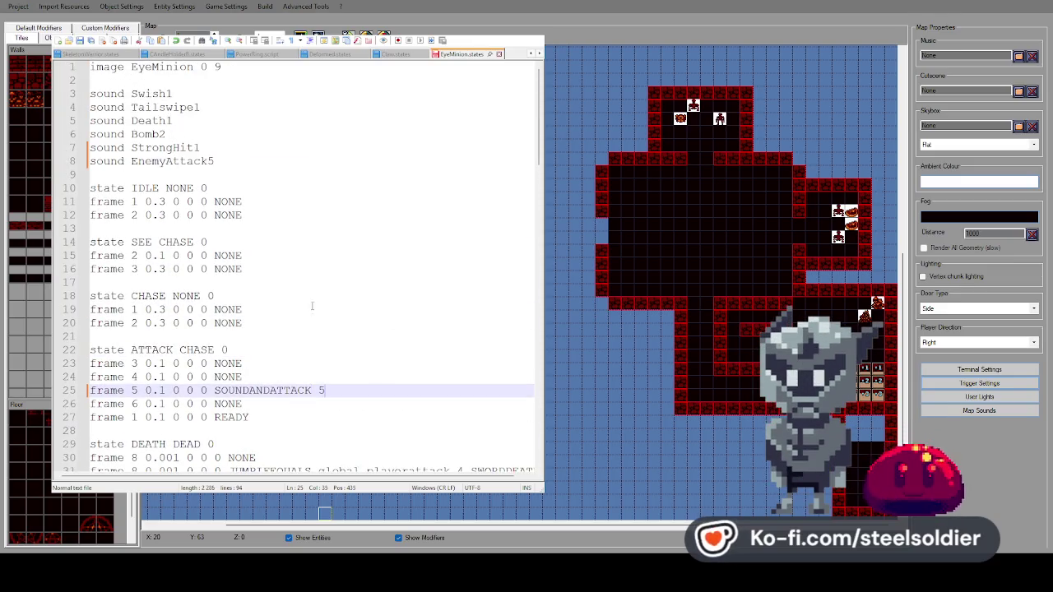
key(ctrl+s)
Walk down the corridor past the debris pile and kill the skeleton ahead.
click(325, 513)
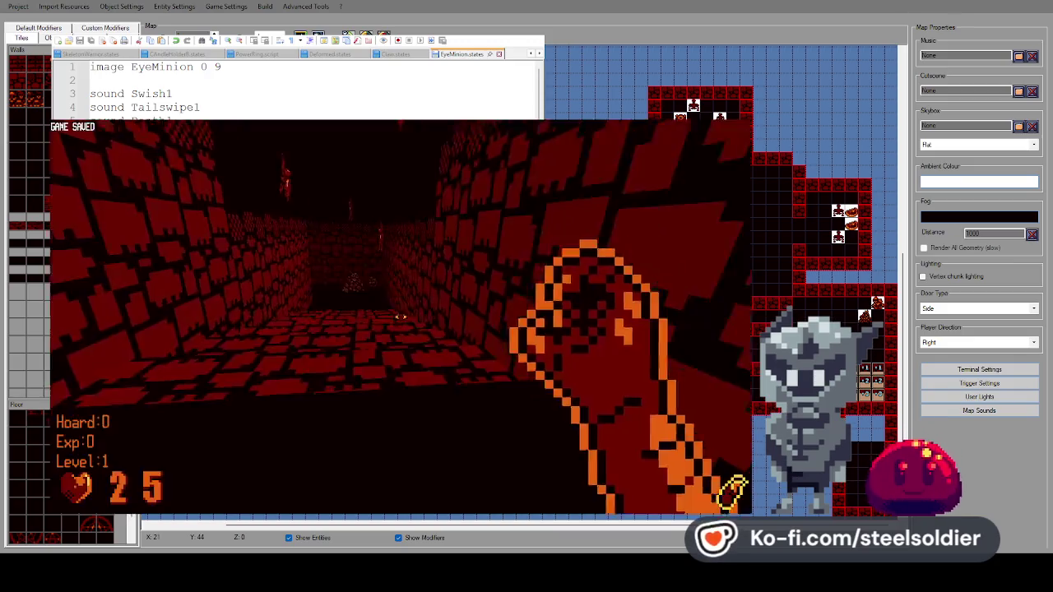
key(w)
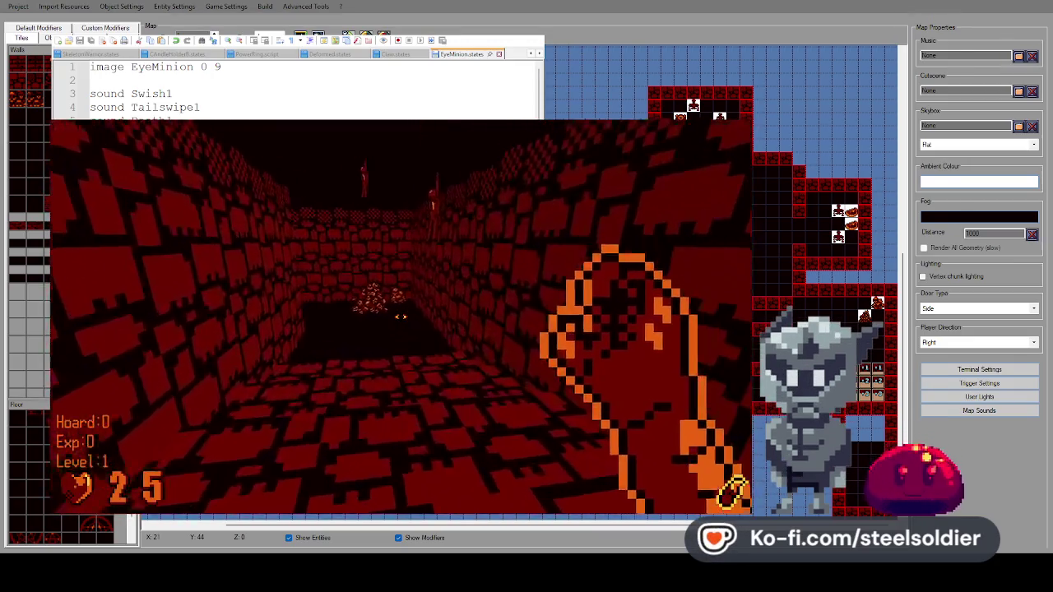
key(w)
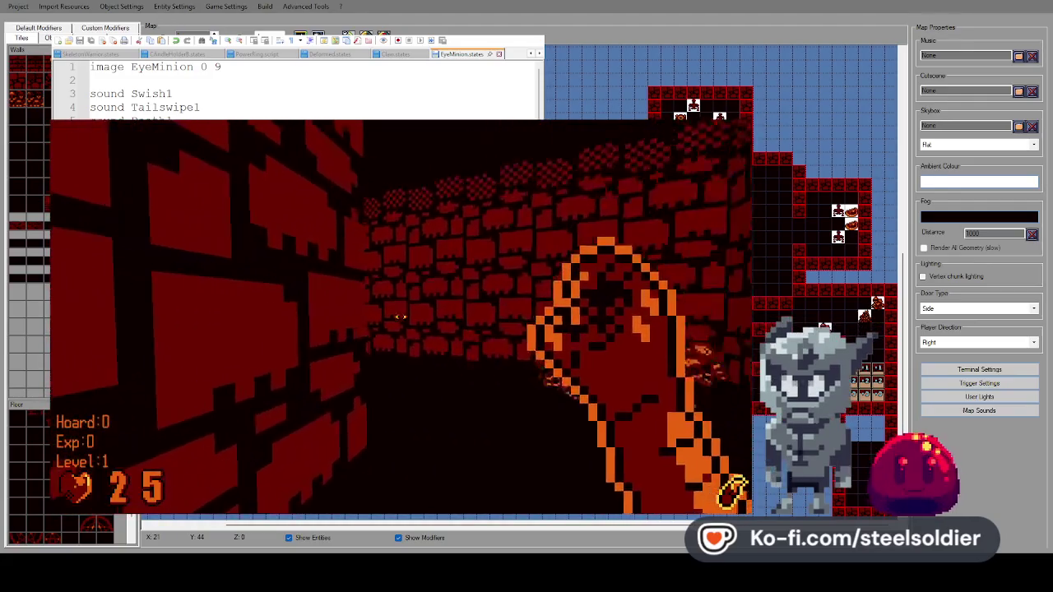
key(w)
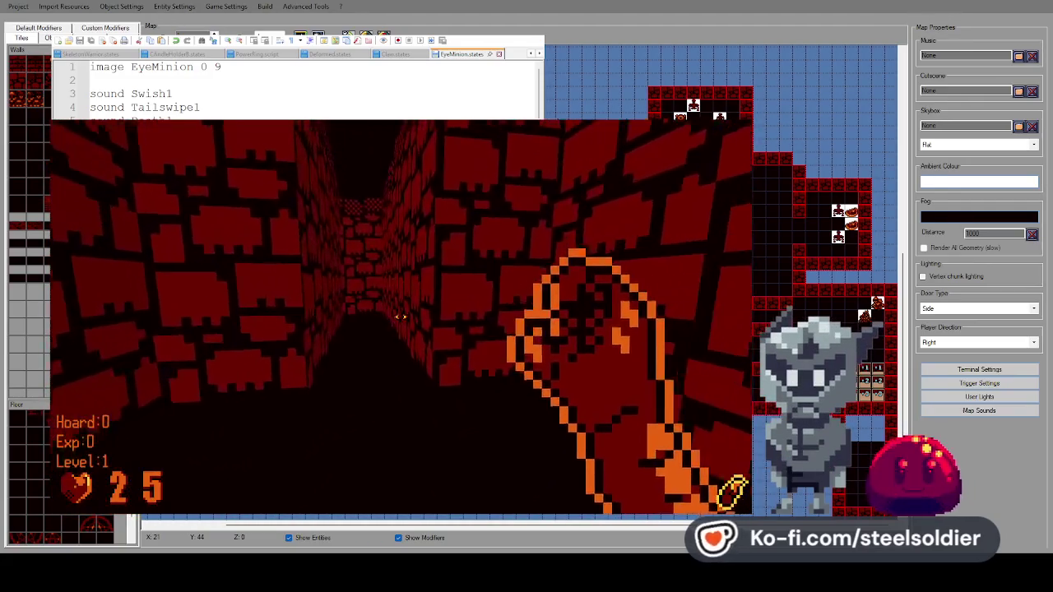
key(w)
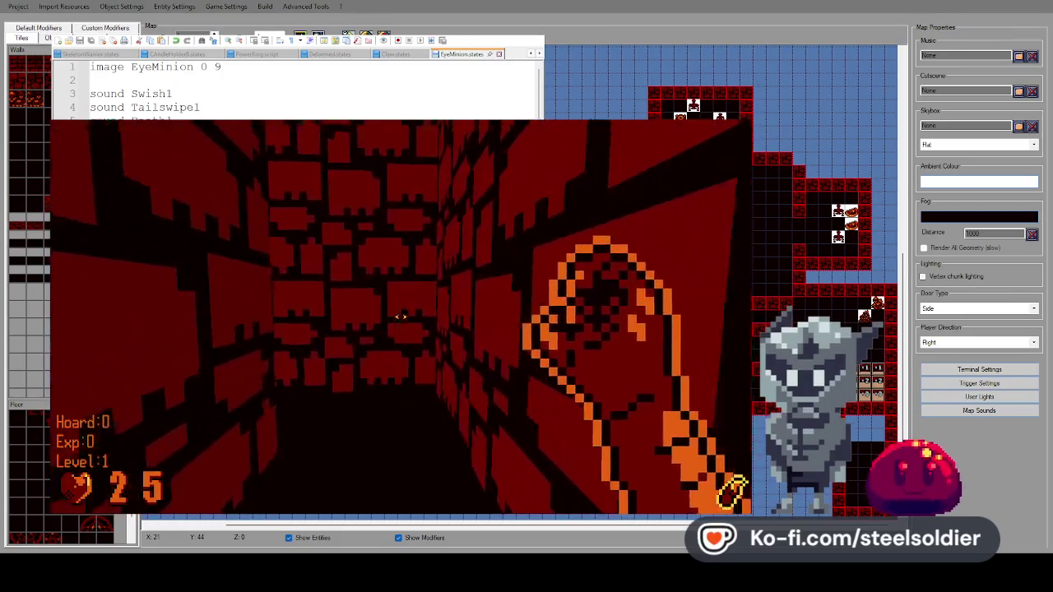
key(a)
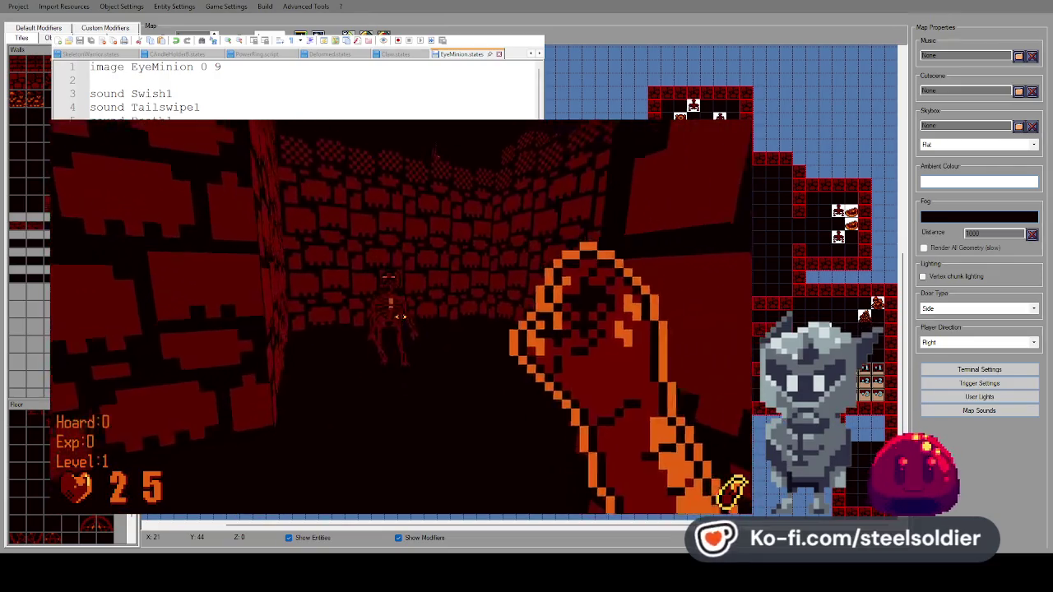
click(398, 316)
key(d)
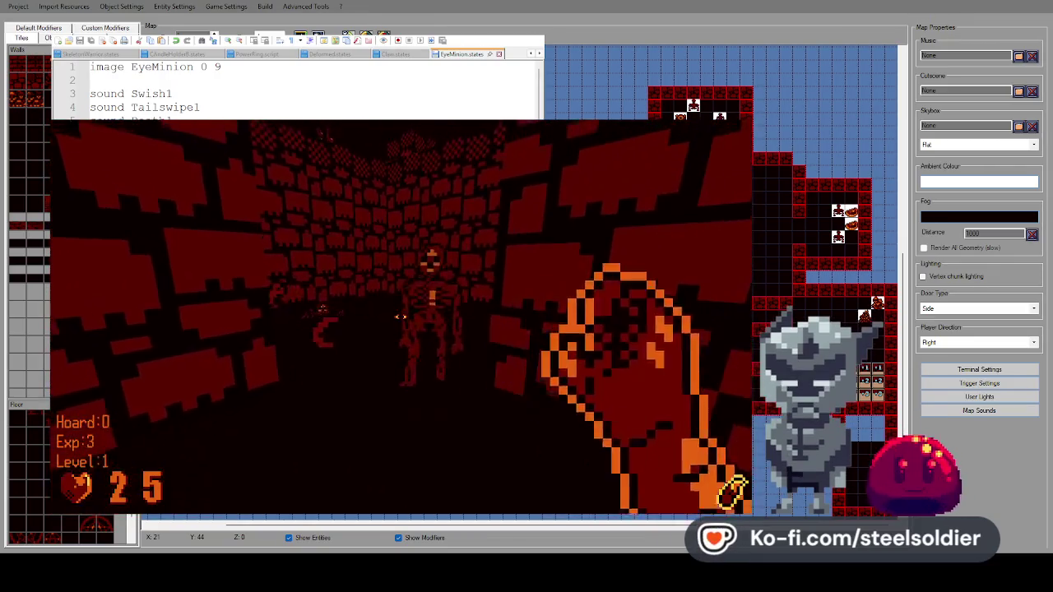
click(401, 317)
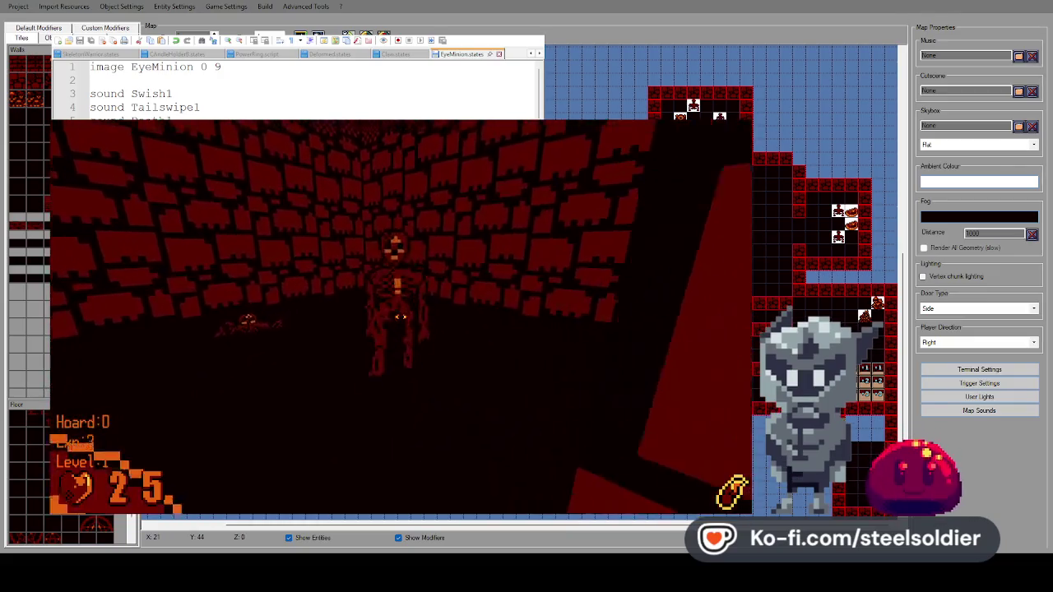
click(400, 317)
Advance down the long corridor and attack the enemies there.
key(w)
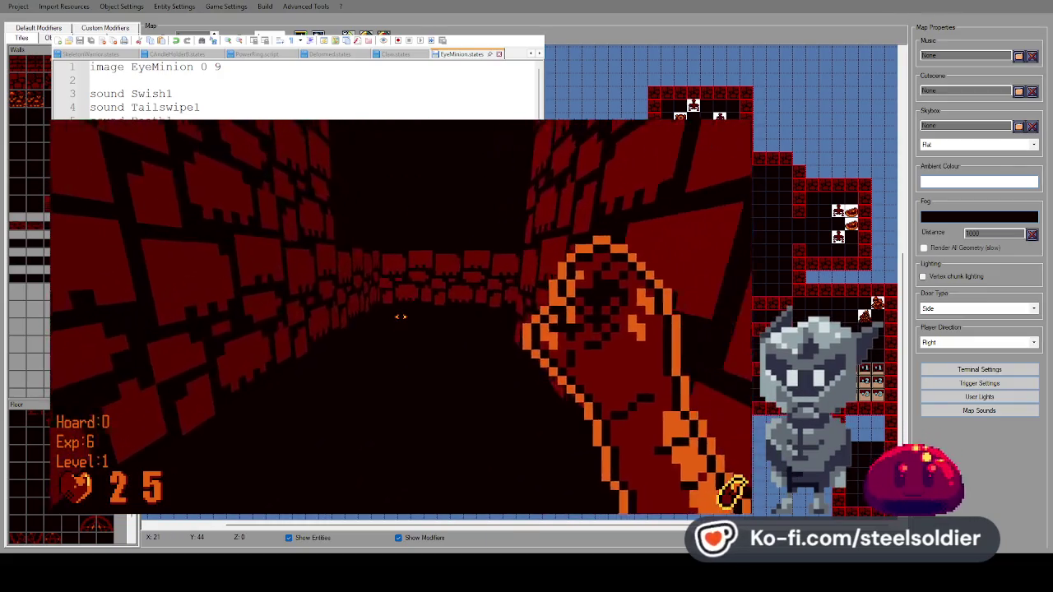
key(d)
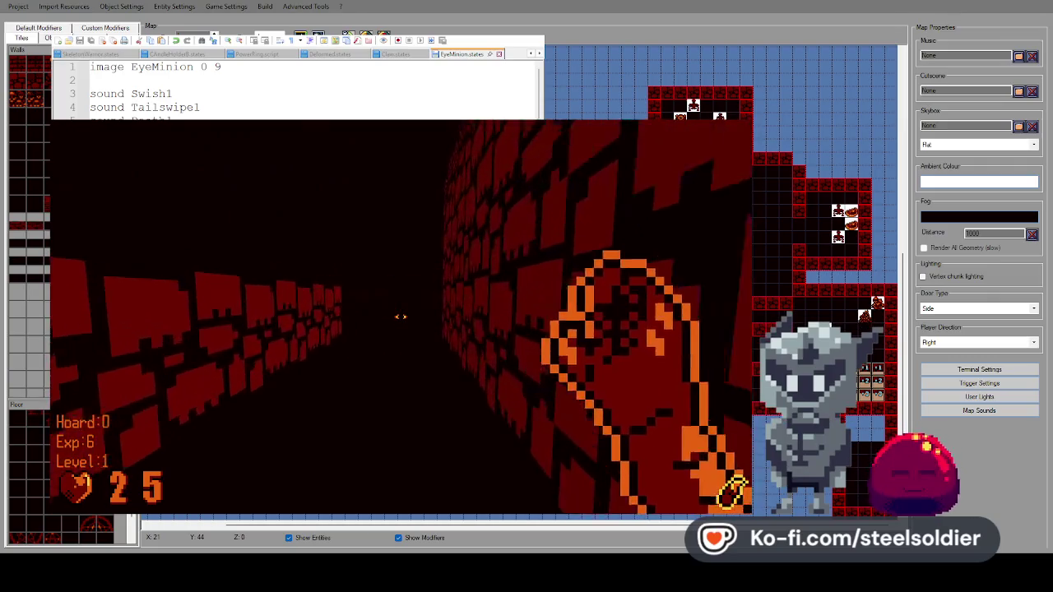
key(a)
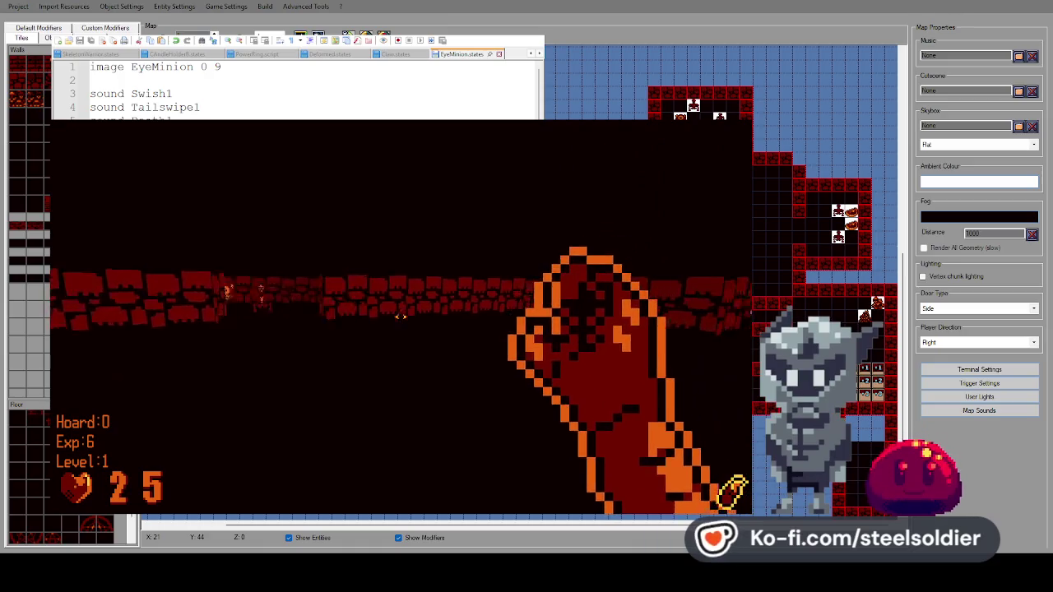
key(space)
key(space)
key(space)
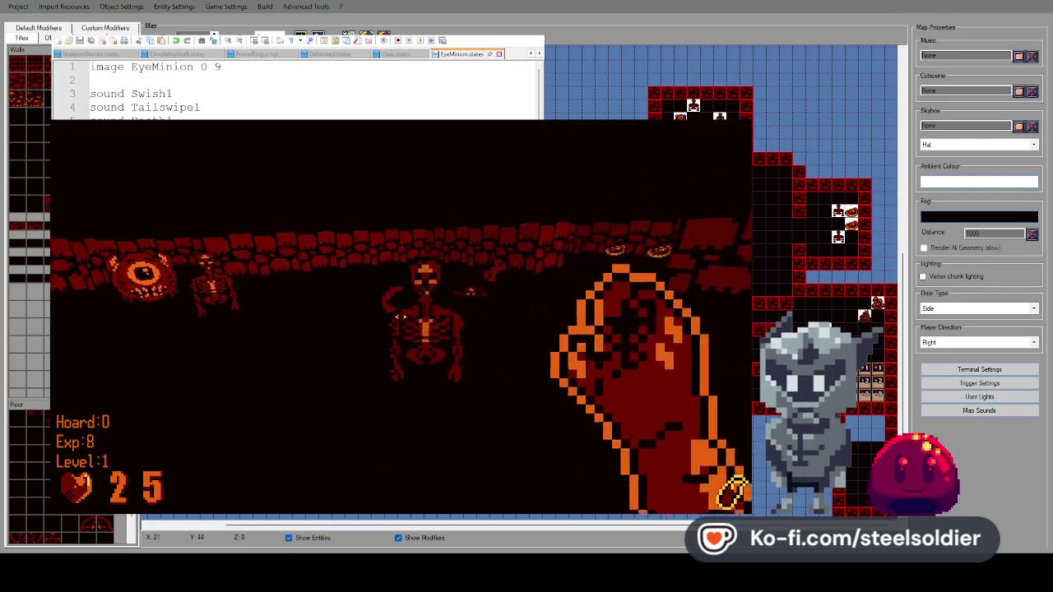
key(space)
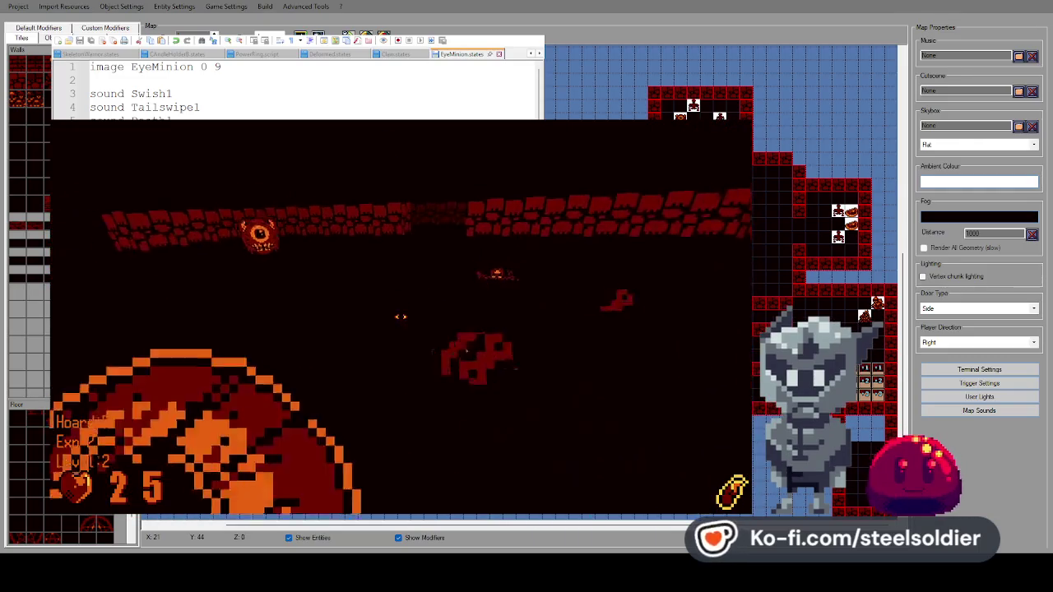
Defeat the eye minion, then collect the two health pickups.
key(Up)
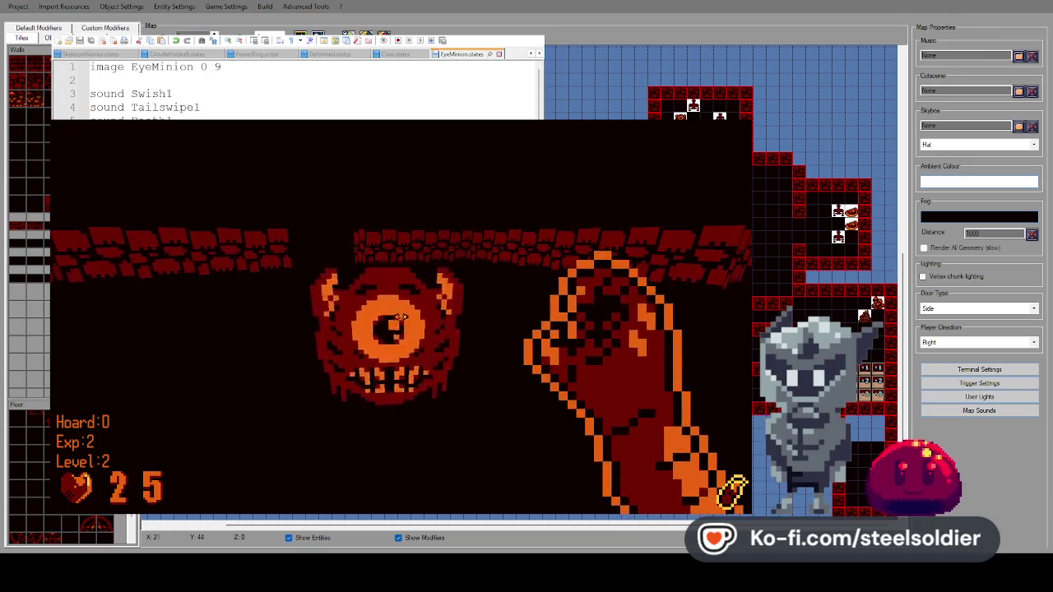
key(Up)
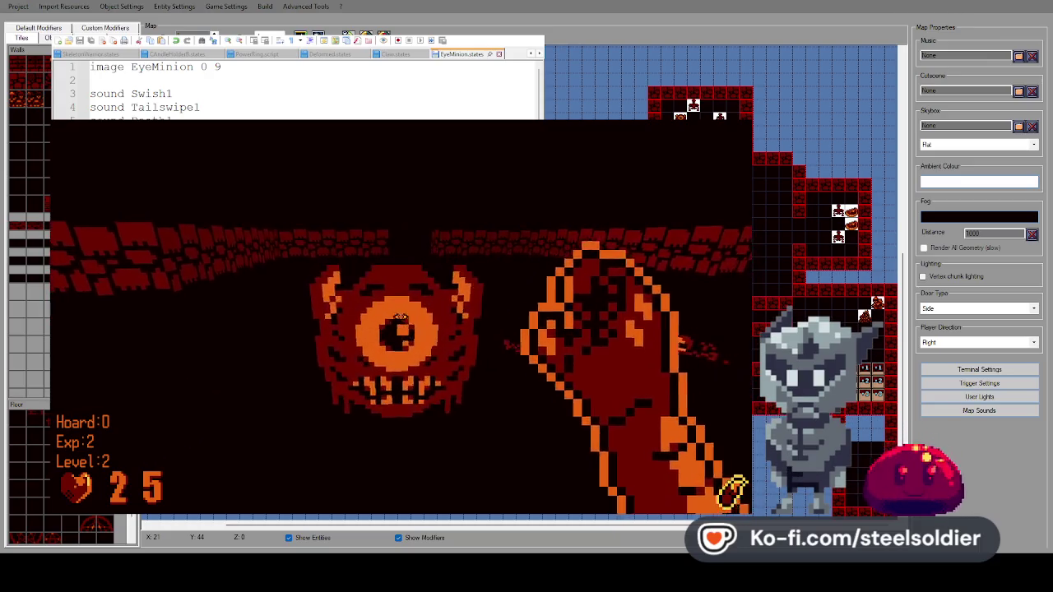
key(Left)
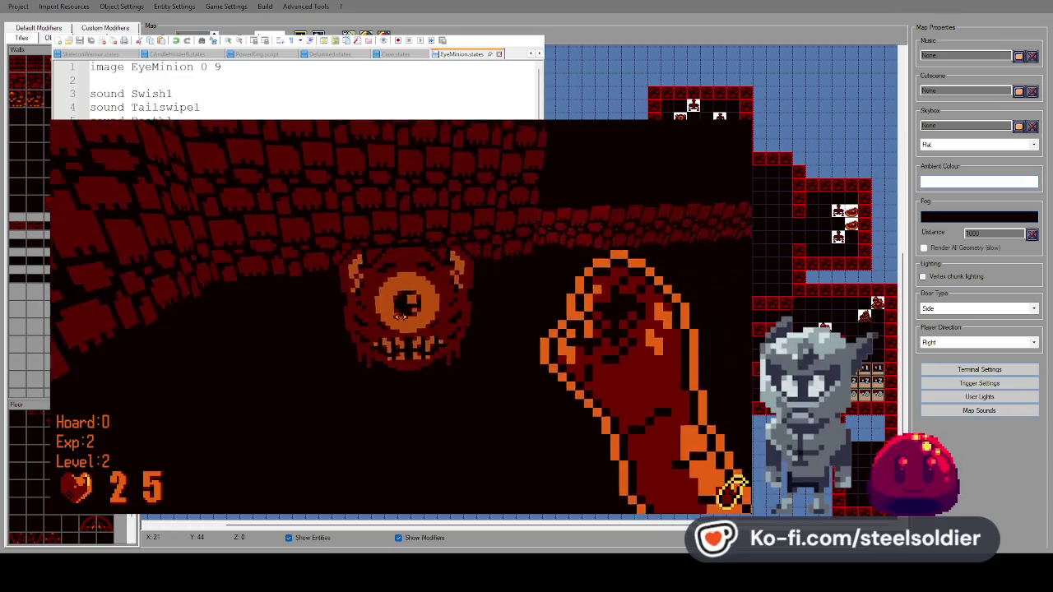
key(Left)
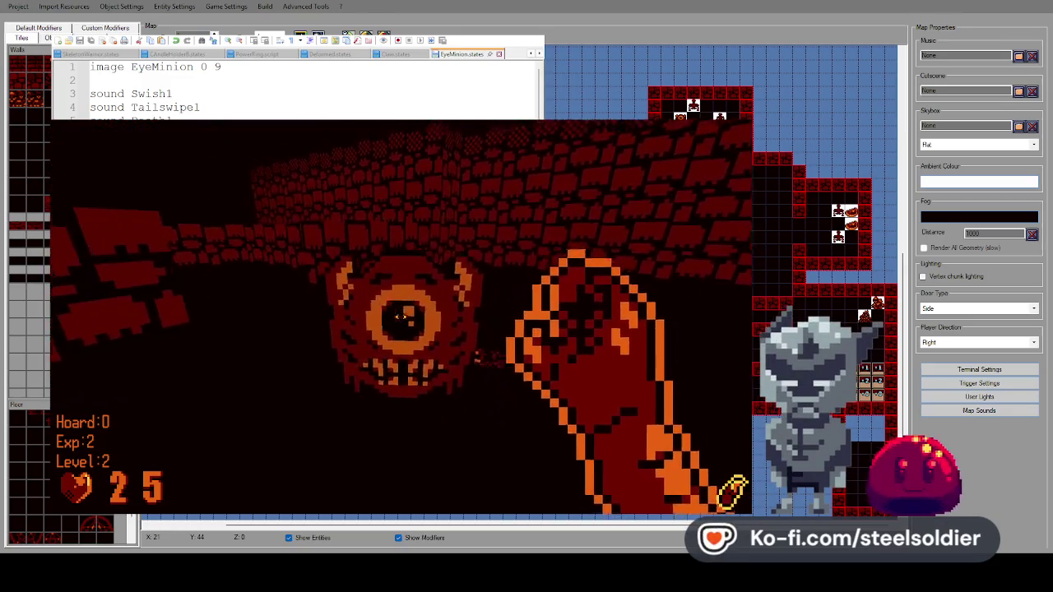
key(Down)
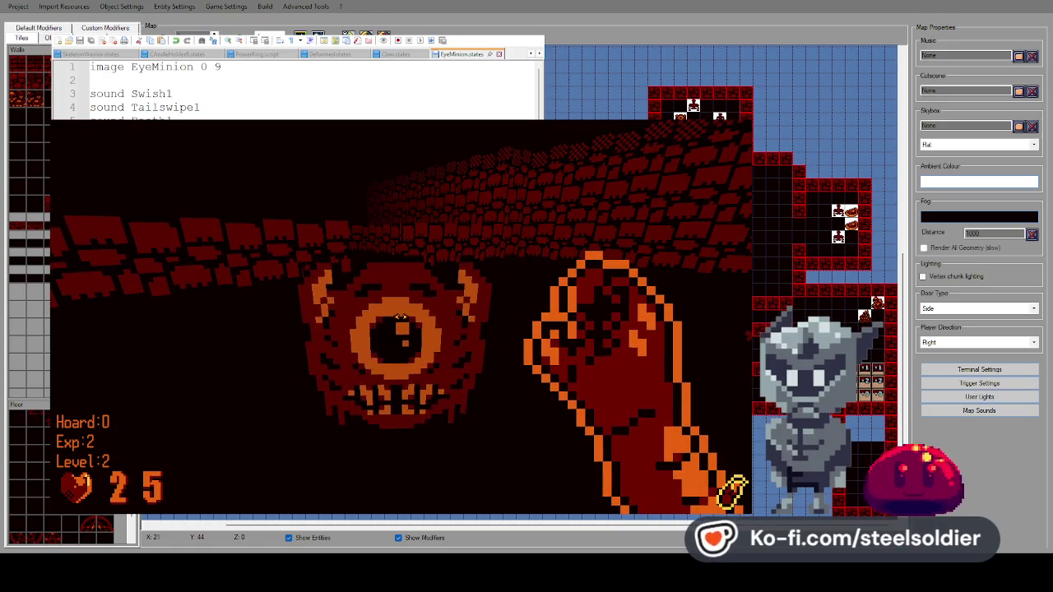
key(Up)
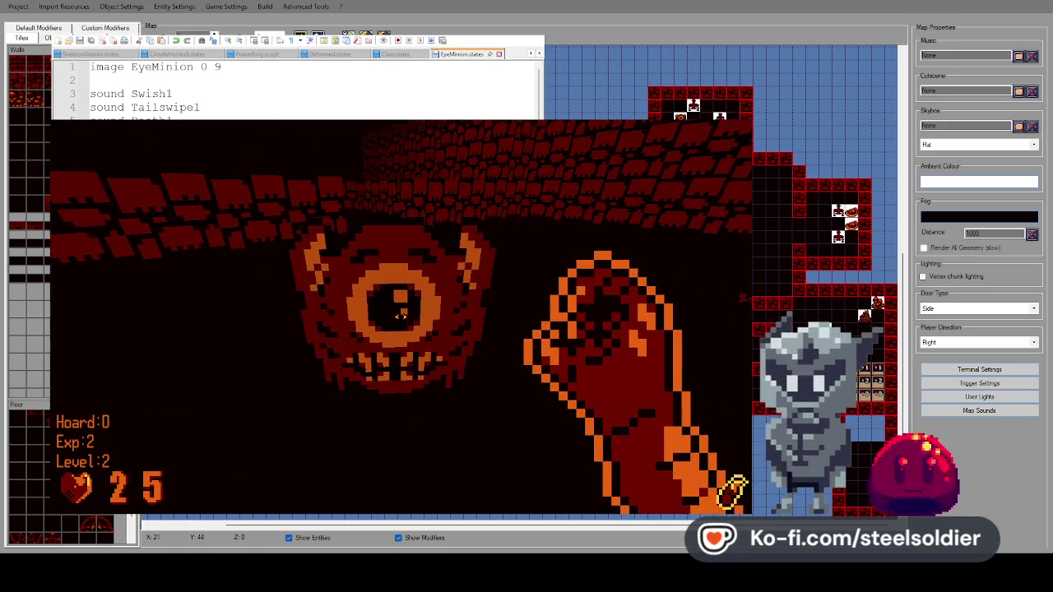
key(Right)
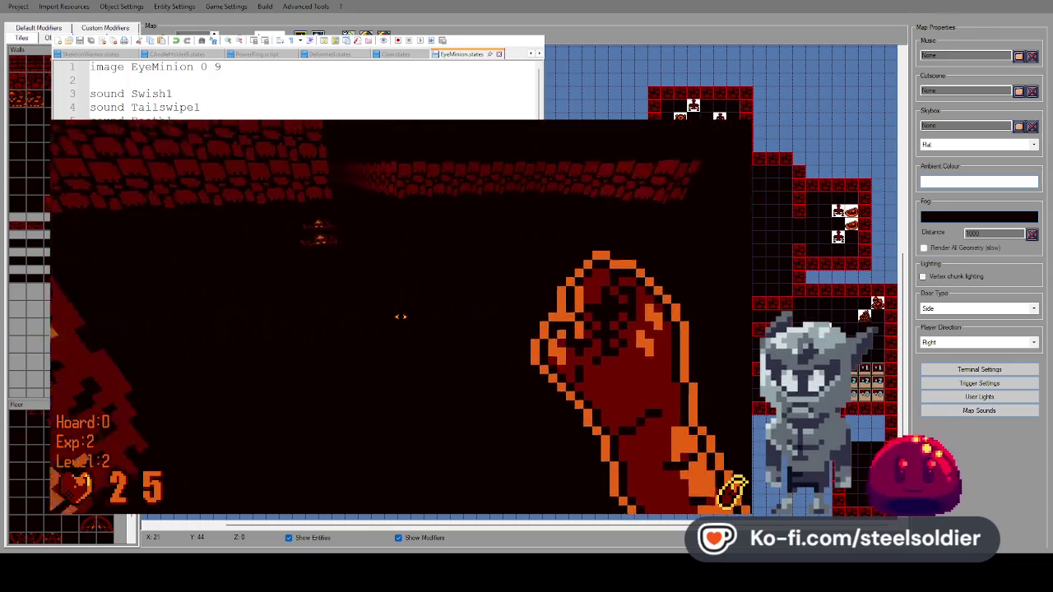
key(Left)
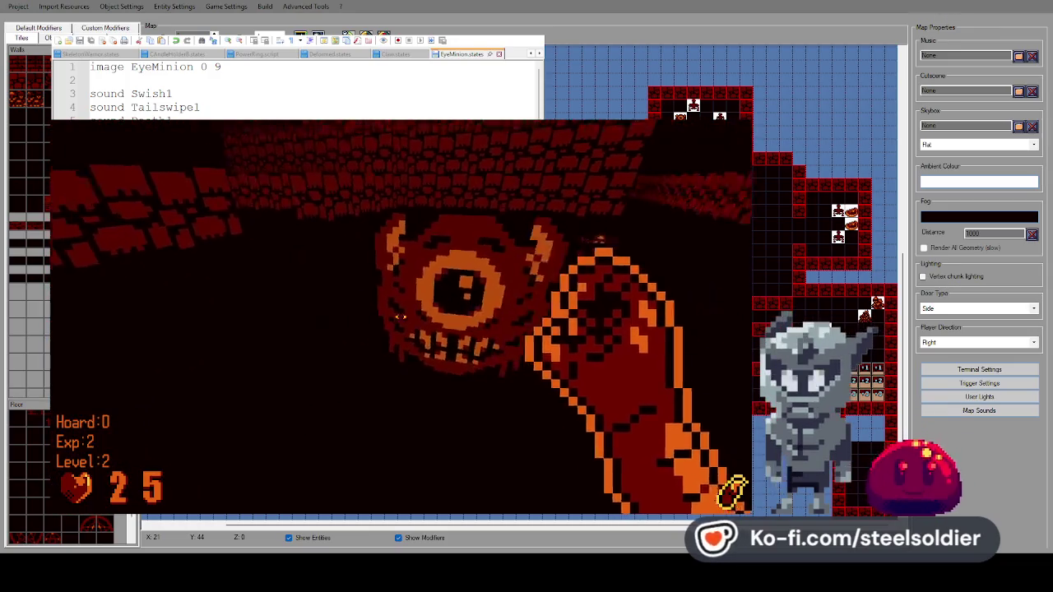
key(Up)
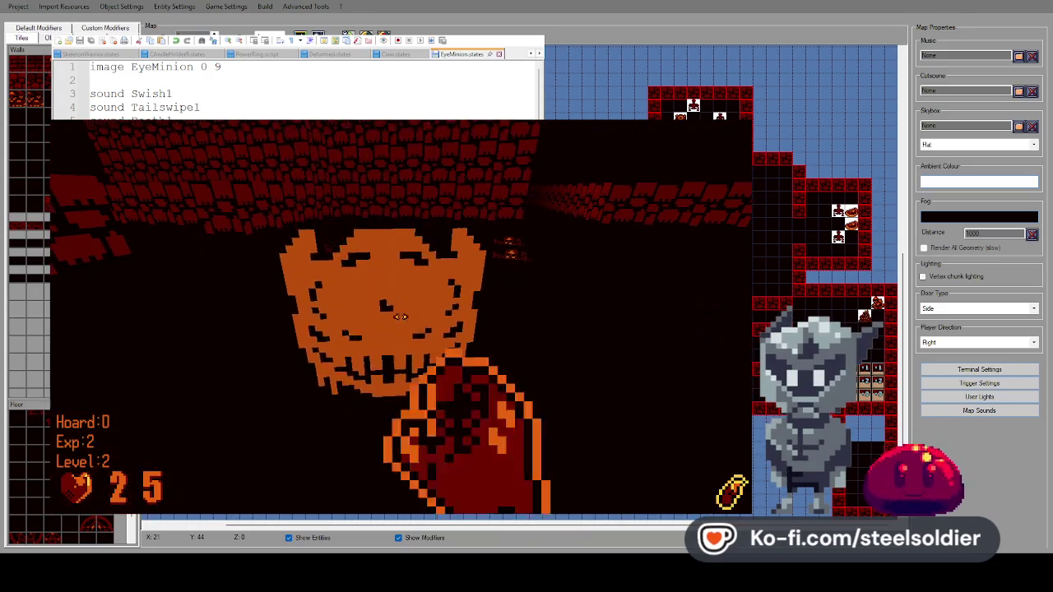
key(Down)
key(Up)
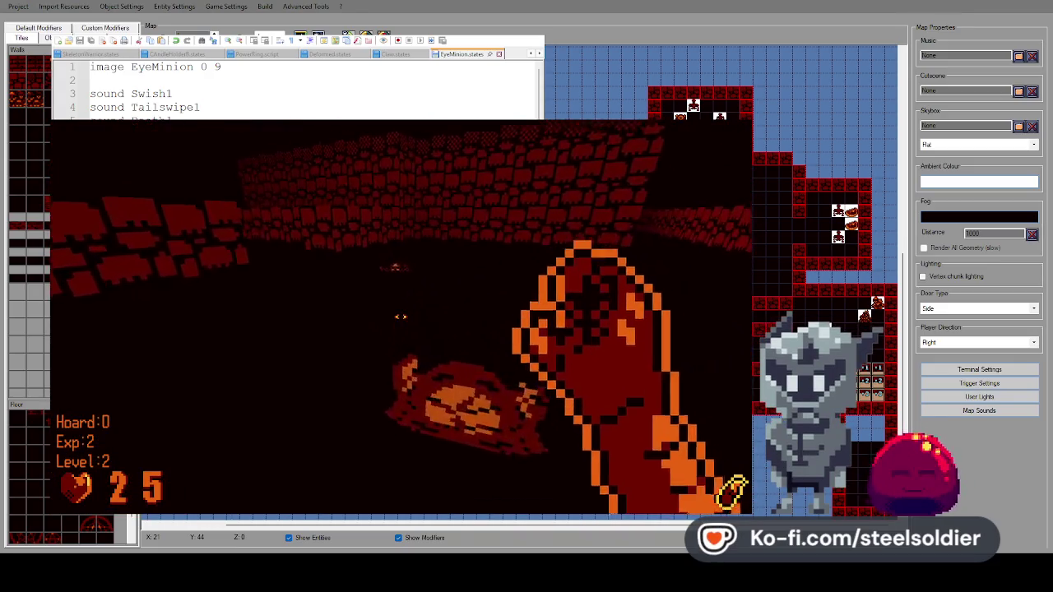
key(Left)
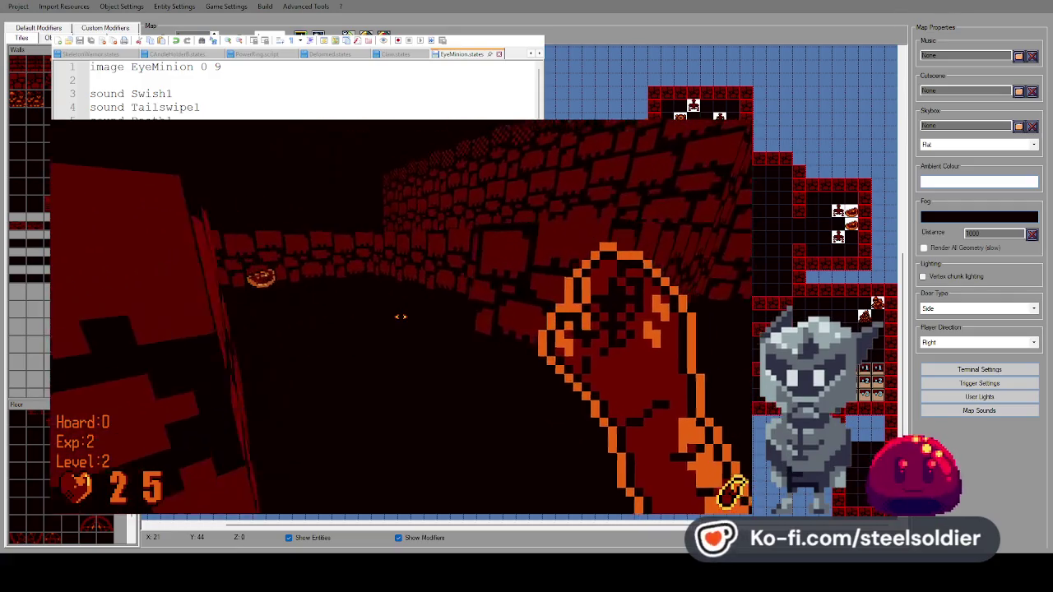
key(Up)
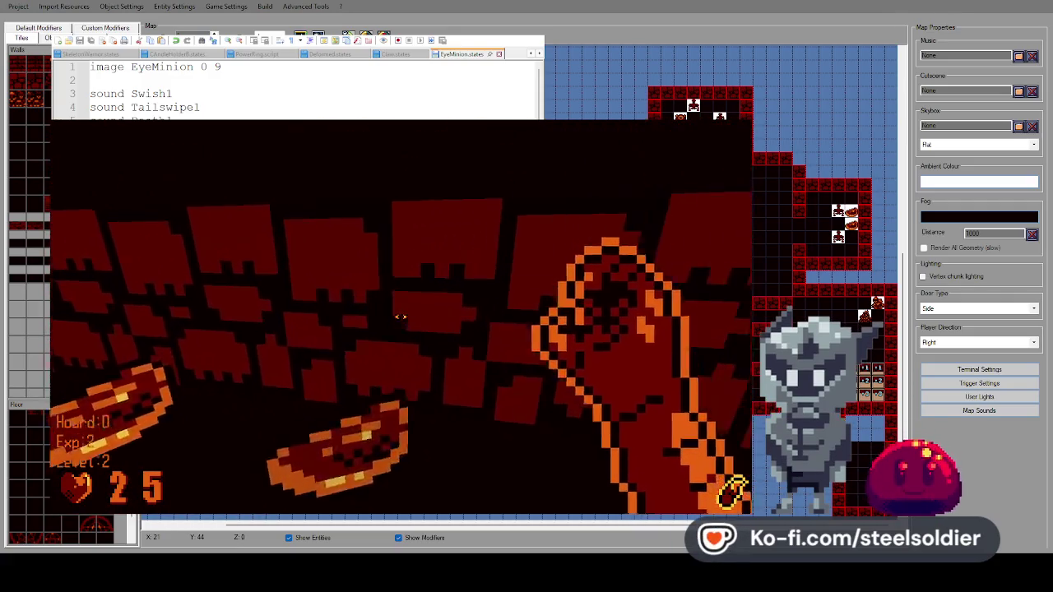
key(Up)
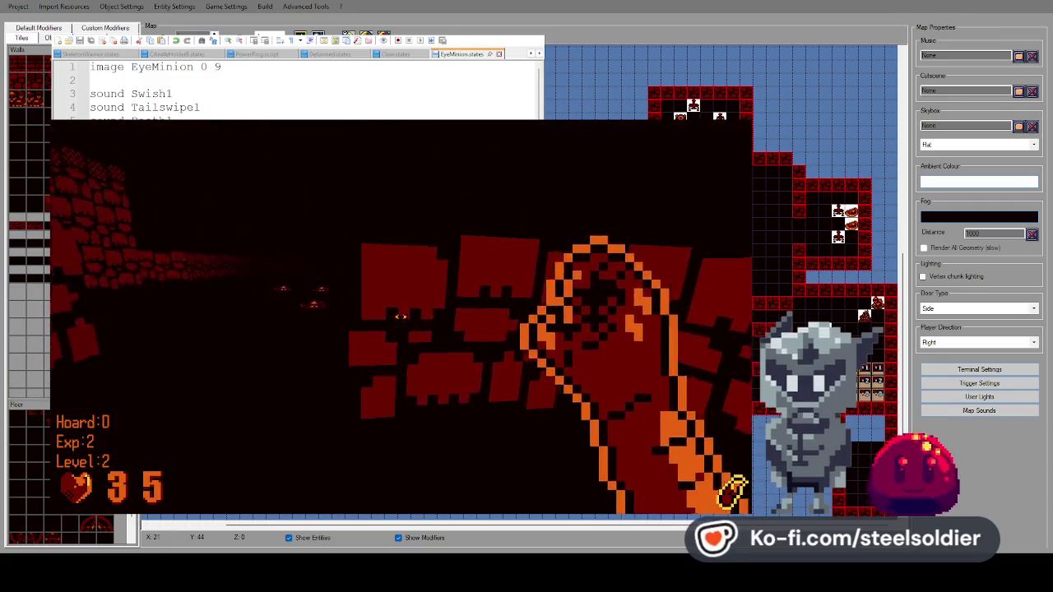
Kill the blob and skeleton in the left corridor, then pause and quit the playtest.
key(Left)
key(space)
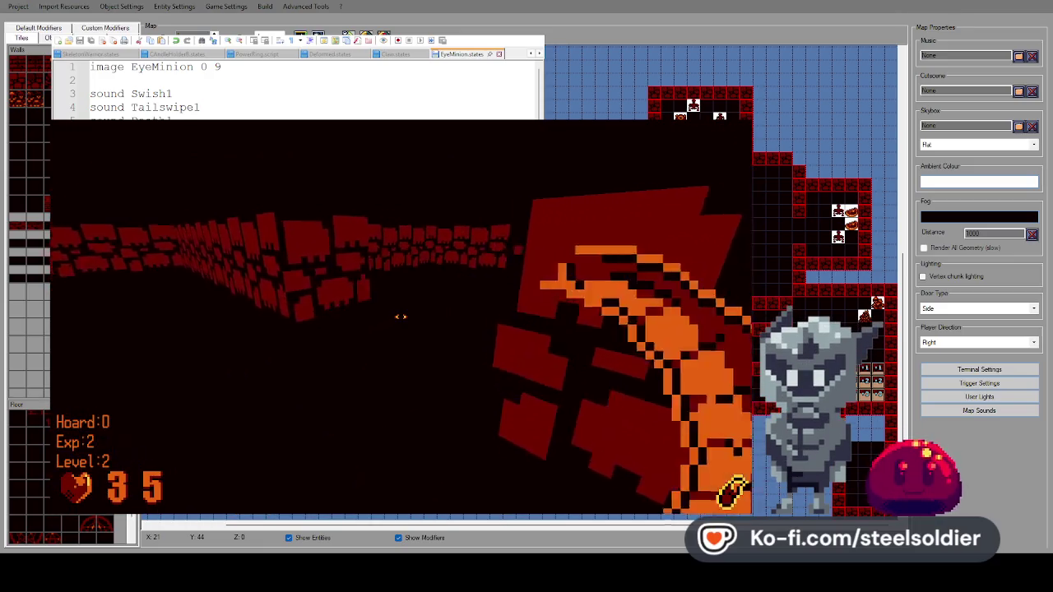
key(Left)
key(space)
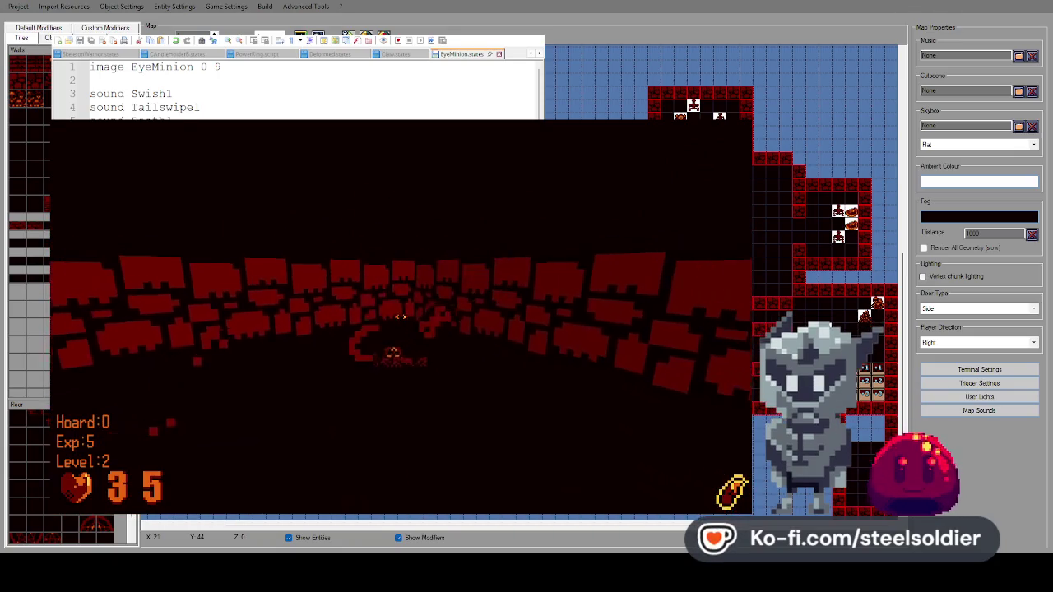
key(space)
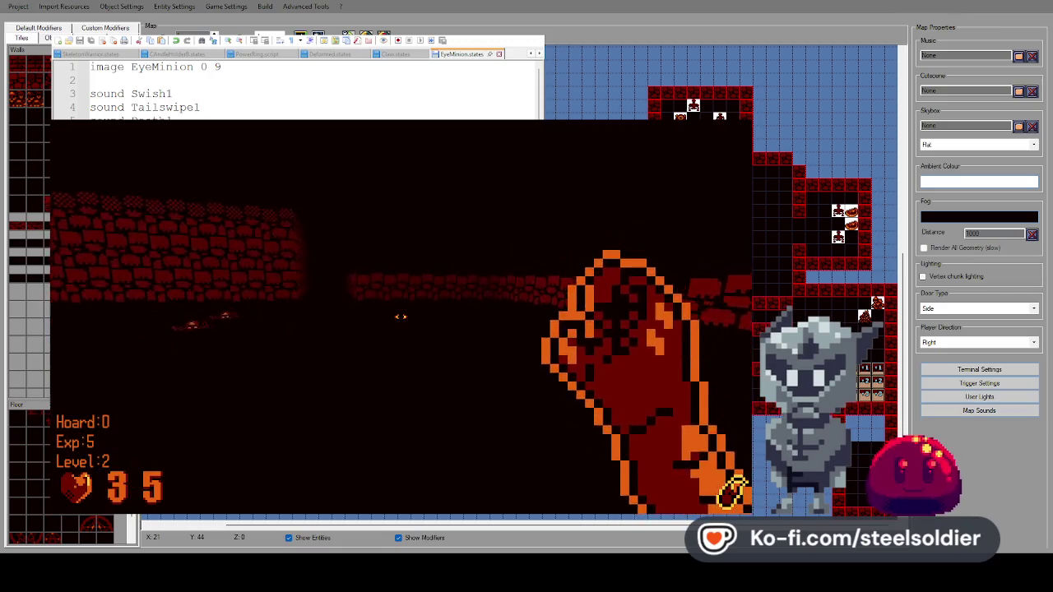
key(Left)
key(Right)
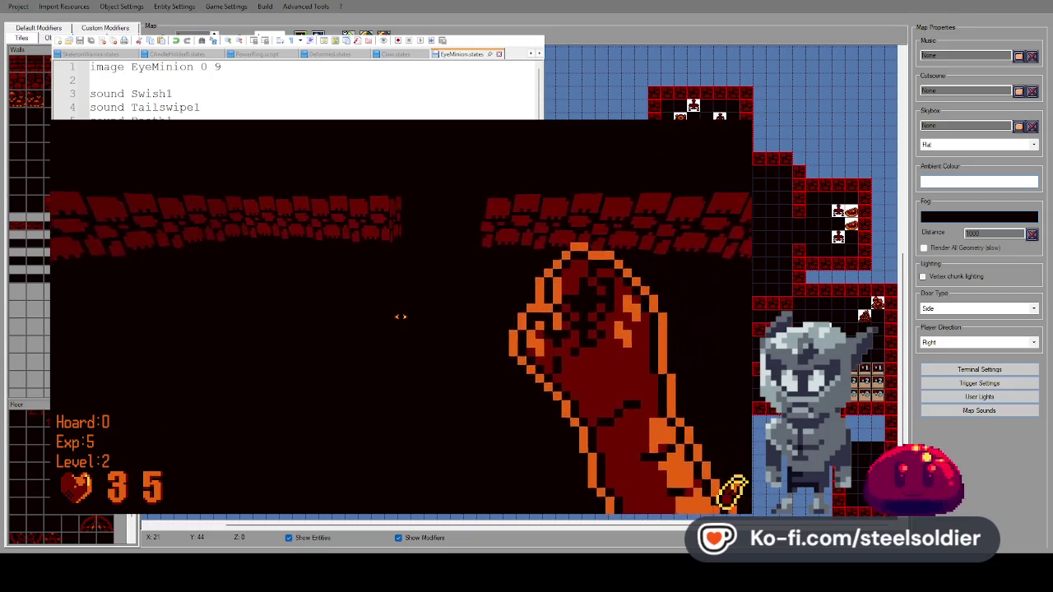
key(Up)
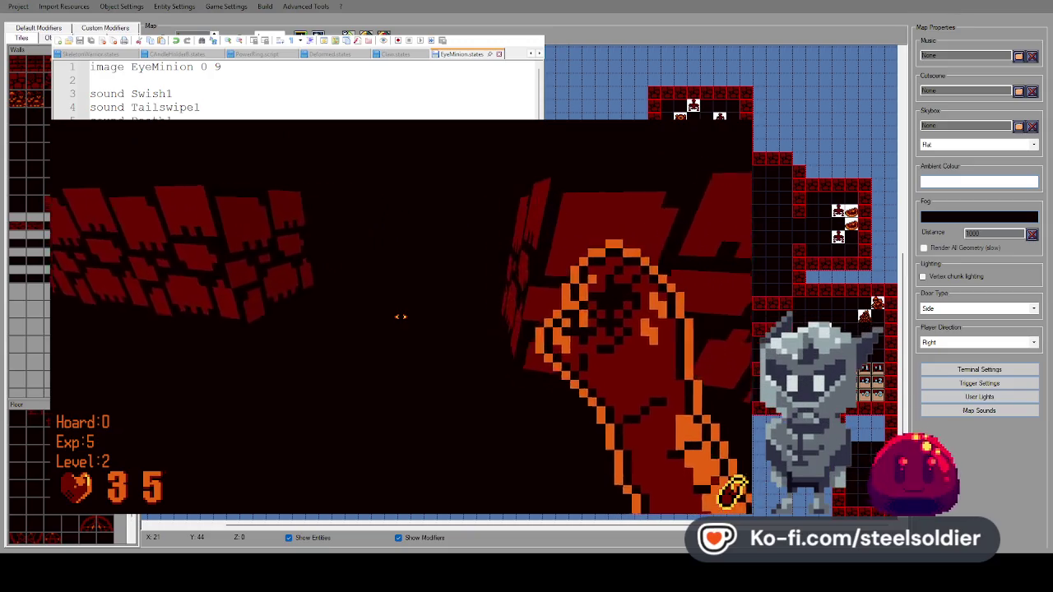
key(Escape)
key(alt+F4)
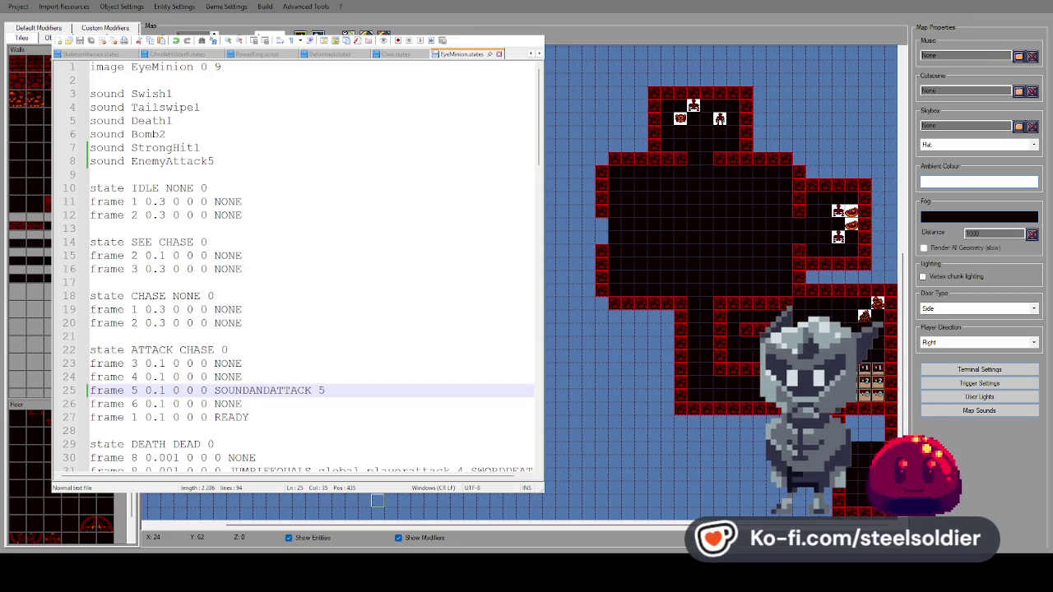
Close the Notepad++ EyeMinion.states window covering the map editor.
click(377, 500)
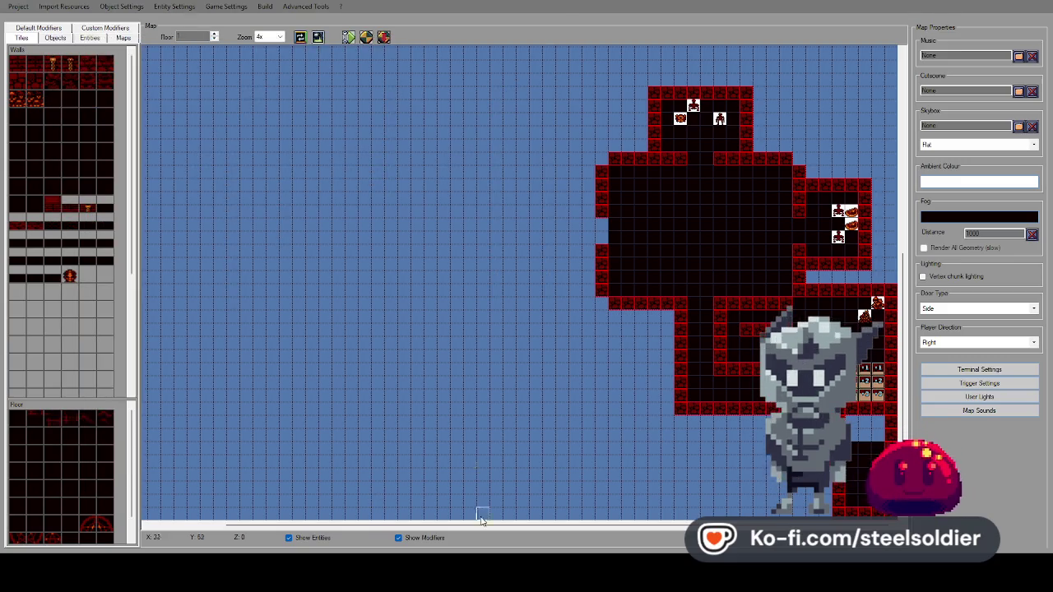
Open the enemy list, compare Skeleton stats, and set EyeMinion's Damage to 5.
click(478, 222)
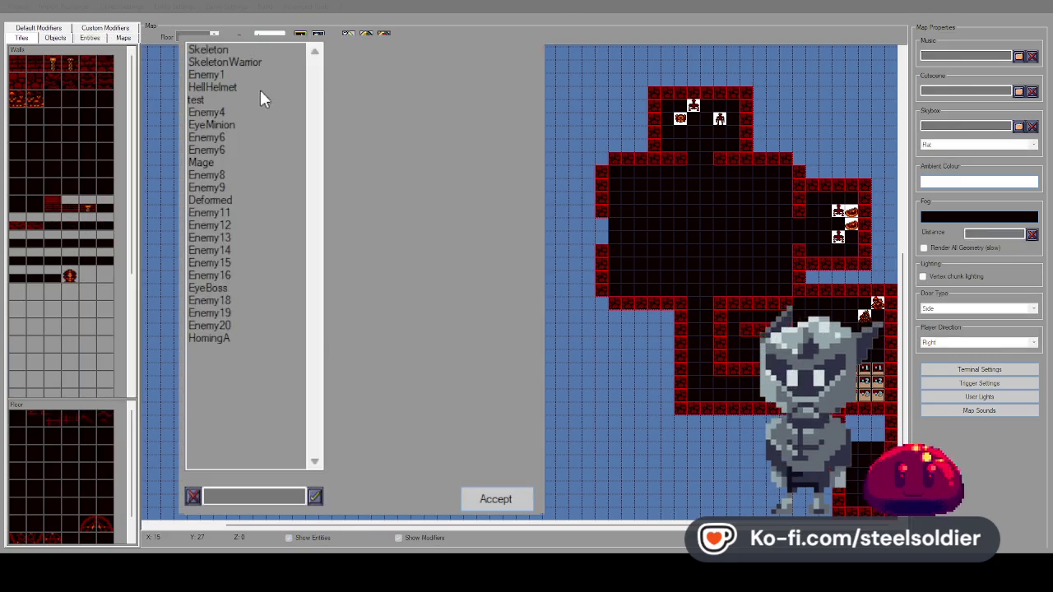
click(267, 124)
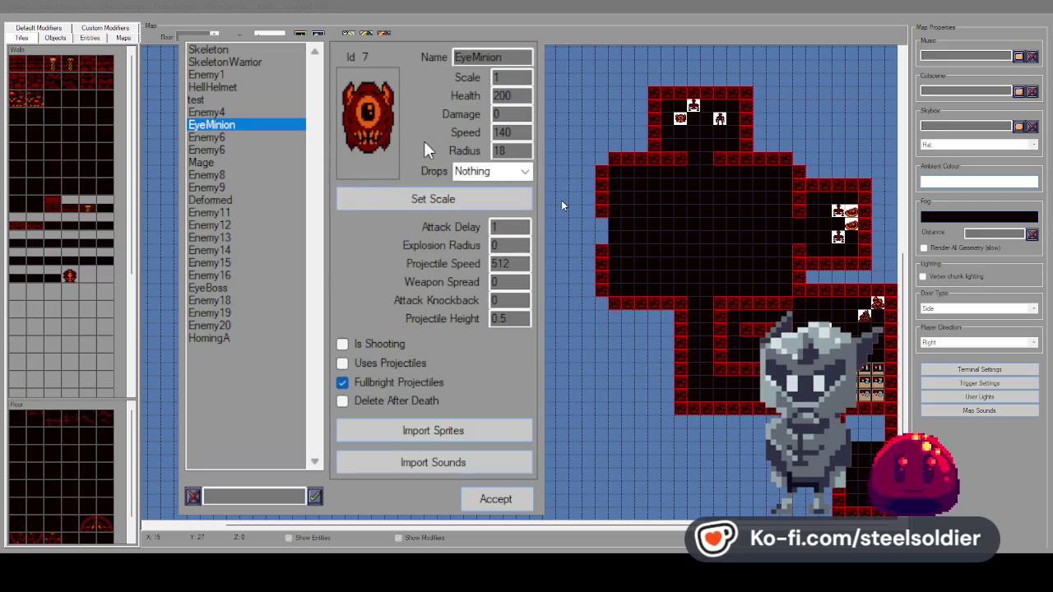
click(249, 62)
click(252, 50)
click(253, 60)
click(252, 47)
click(254, 62)
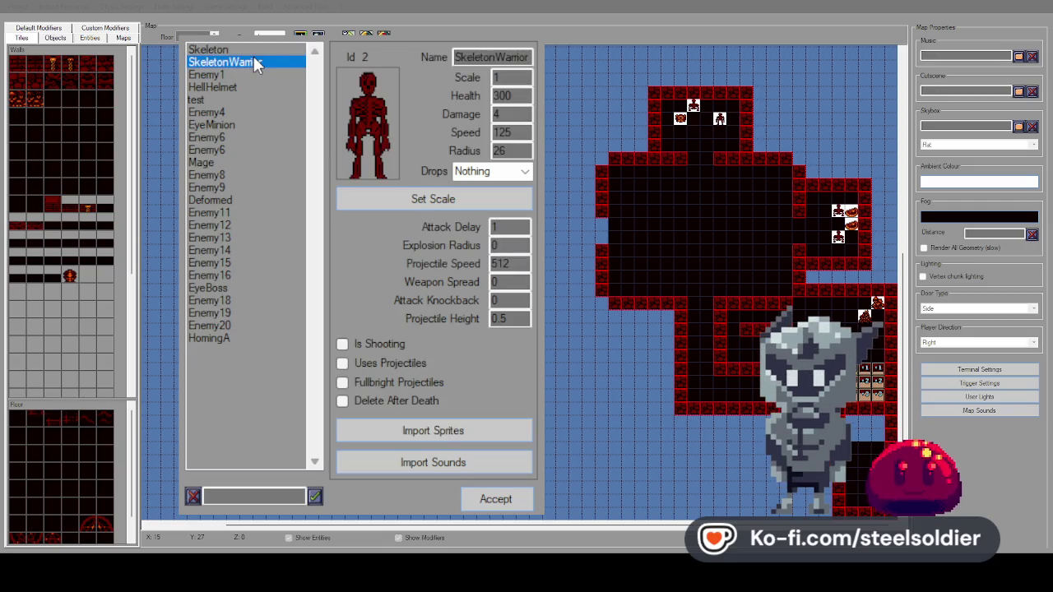
click(243, 126)
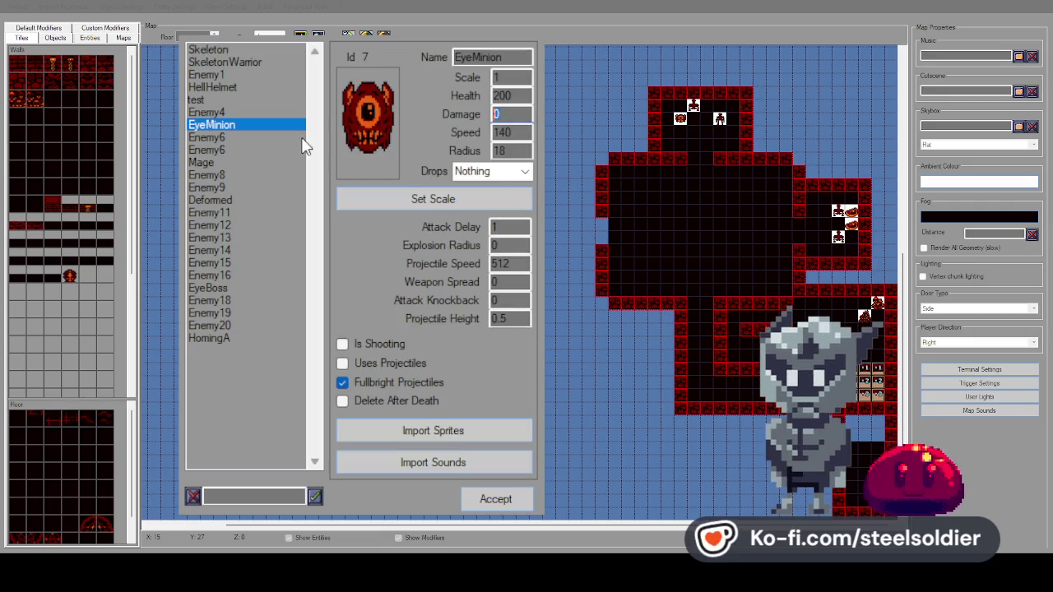
text(5)
click(492, 497)
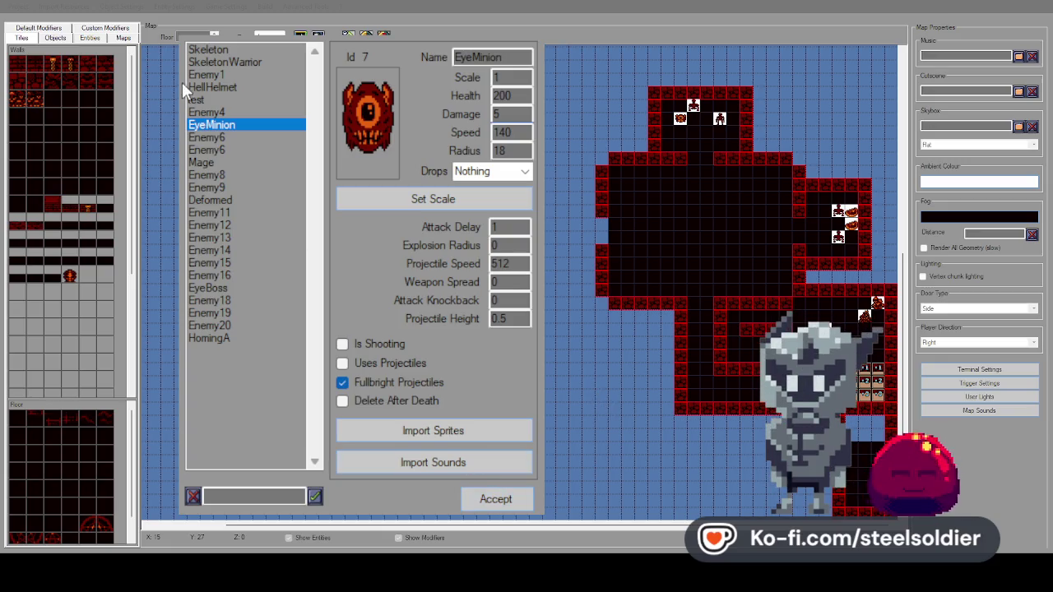
Set EyeMinion's Health to 250 and Speed to 150.
click(251, 63)
click(244, 124)
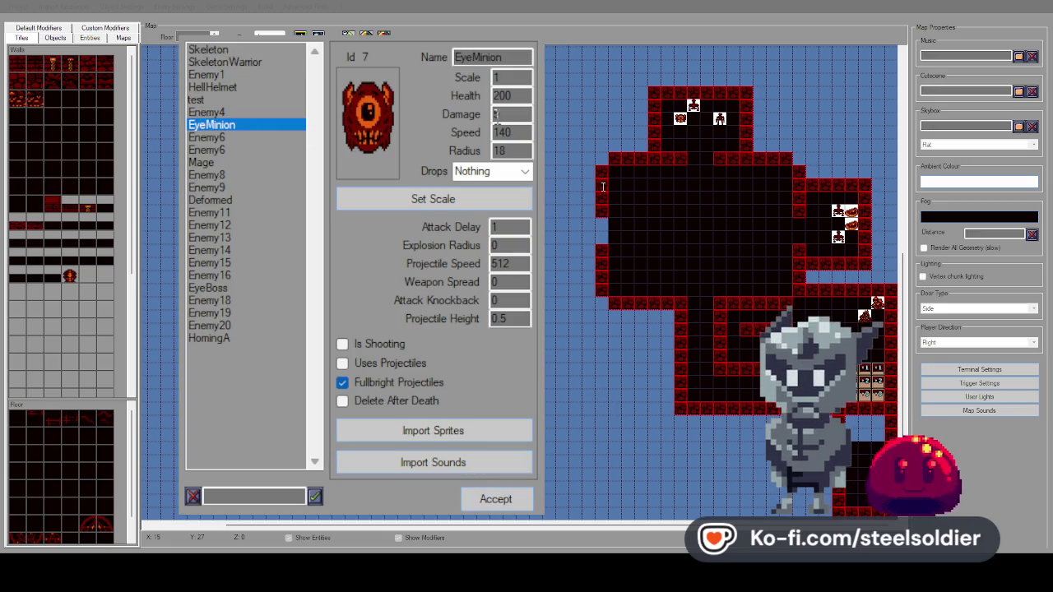
text(350)
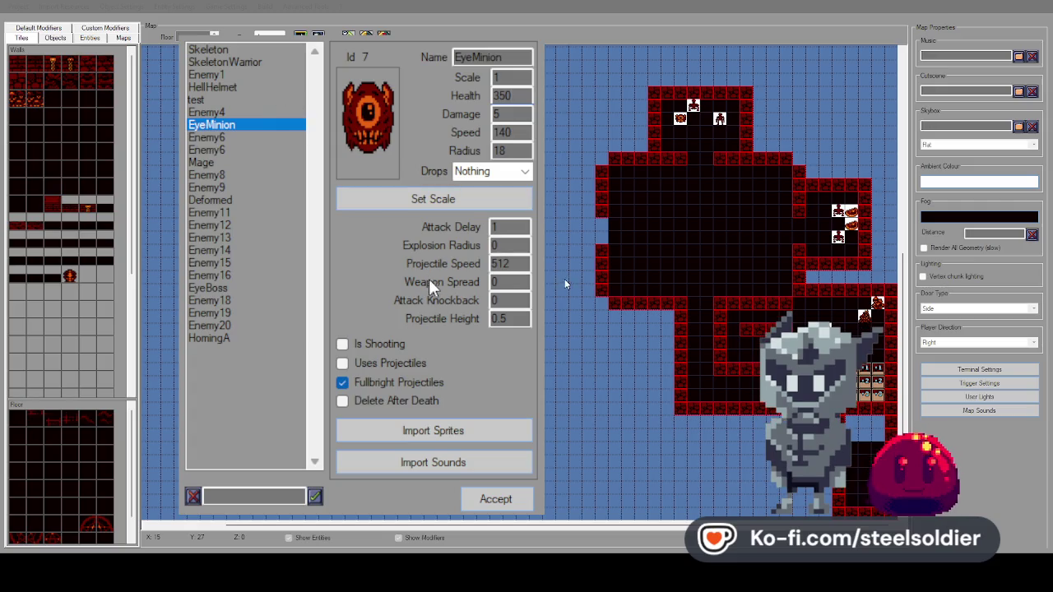
click(268, 63)
click(255, 125)
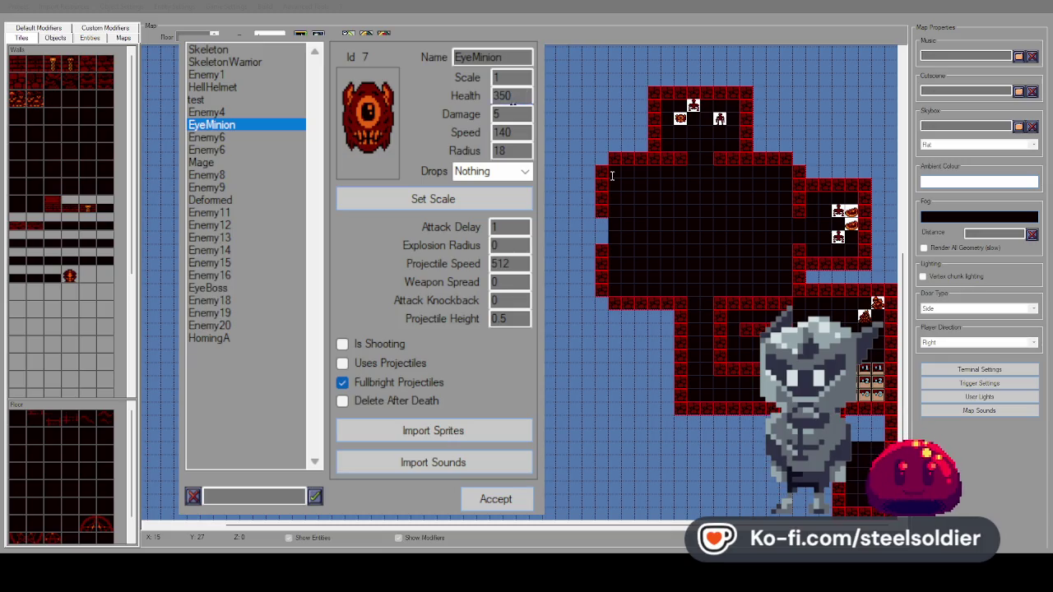
text(250)
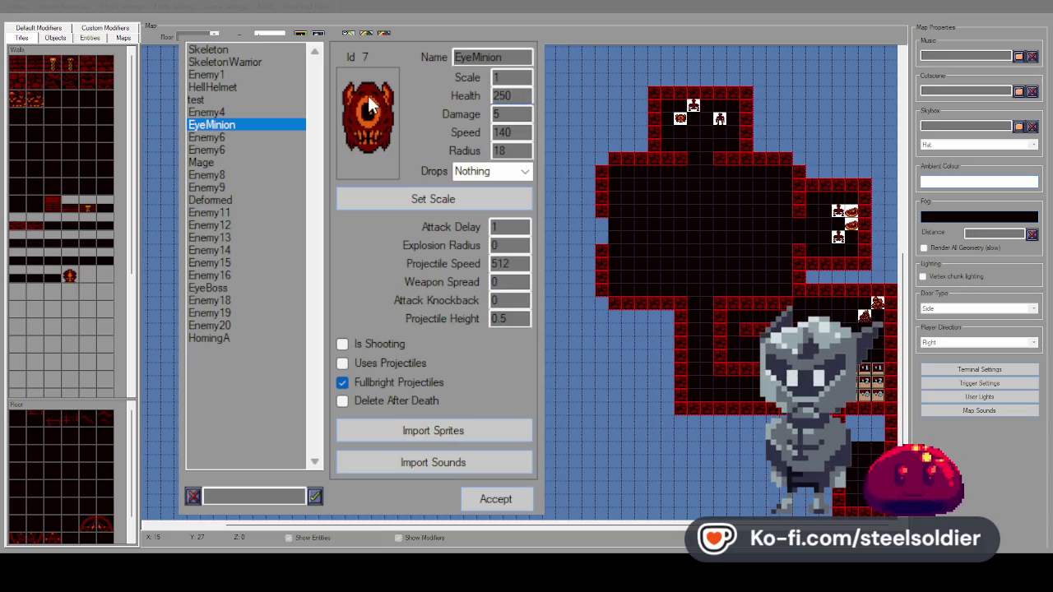
click(251, 61)
click(247, 124)
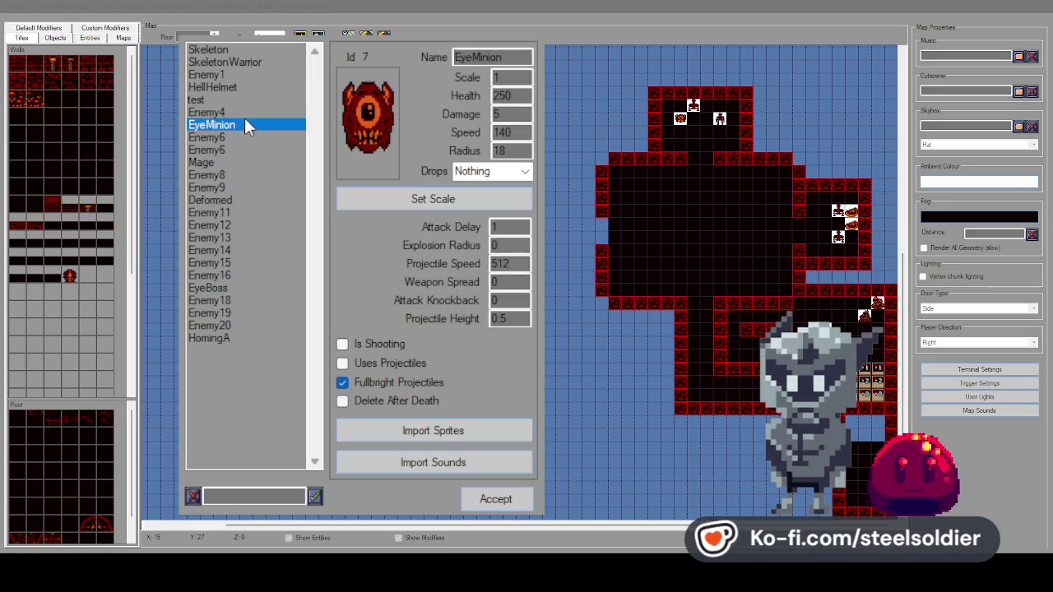
text(150)
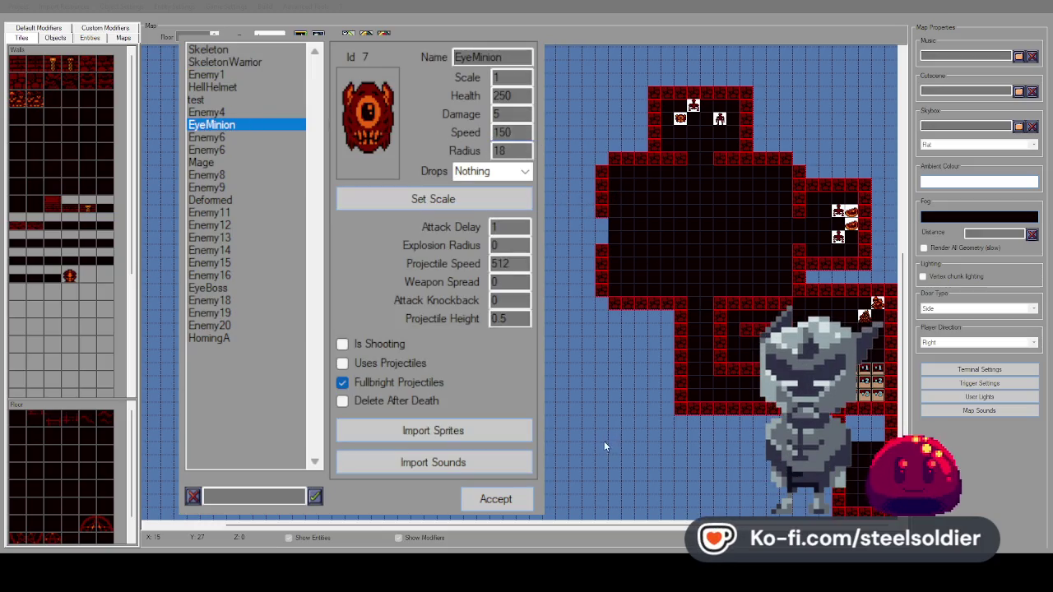
click(247, 86)
click(248, 124)
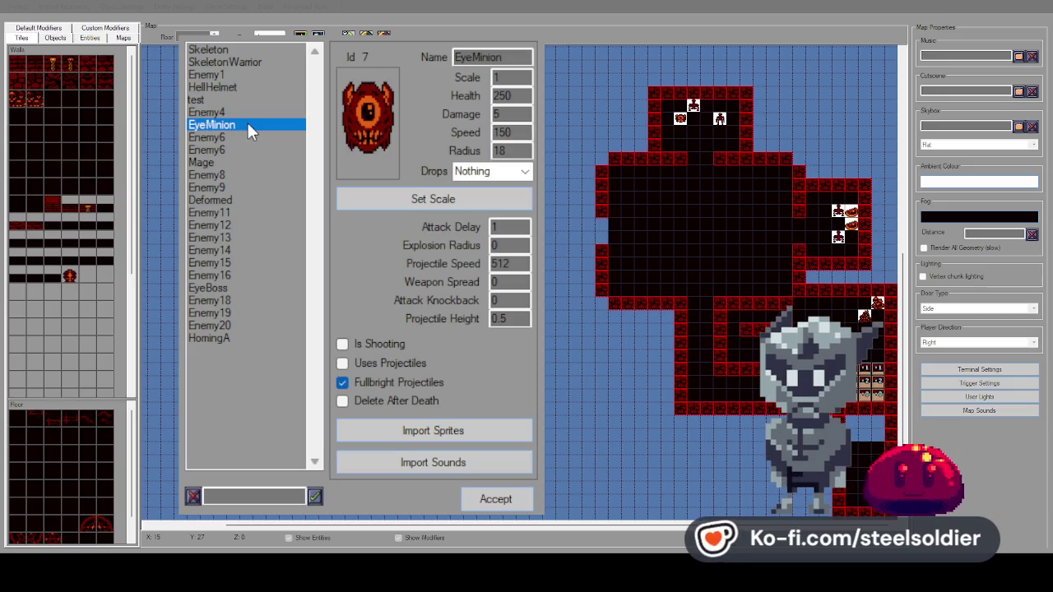
Compare the HellHelmet and SkeletonWarrior stats, then open the Deformed enemy.
click(255, 87)
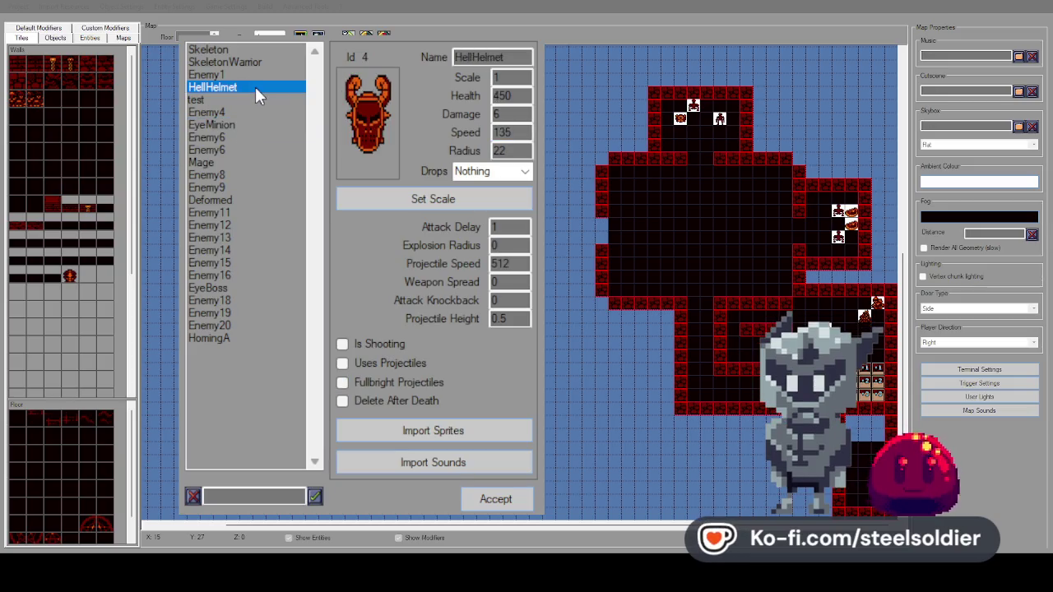
click(262, 64)
click(262, 84)
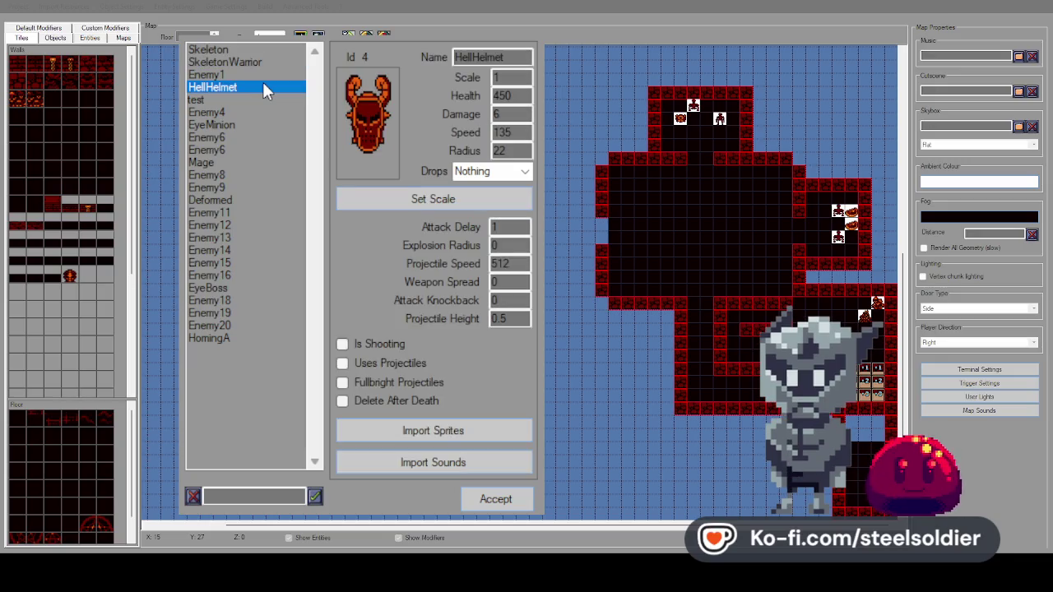
click(247, 125)
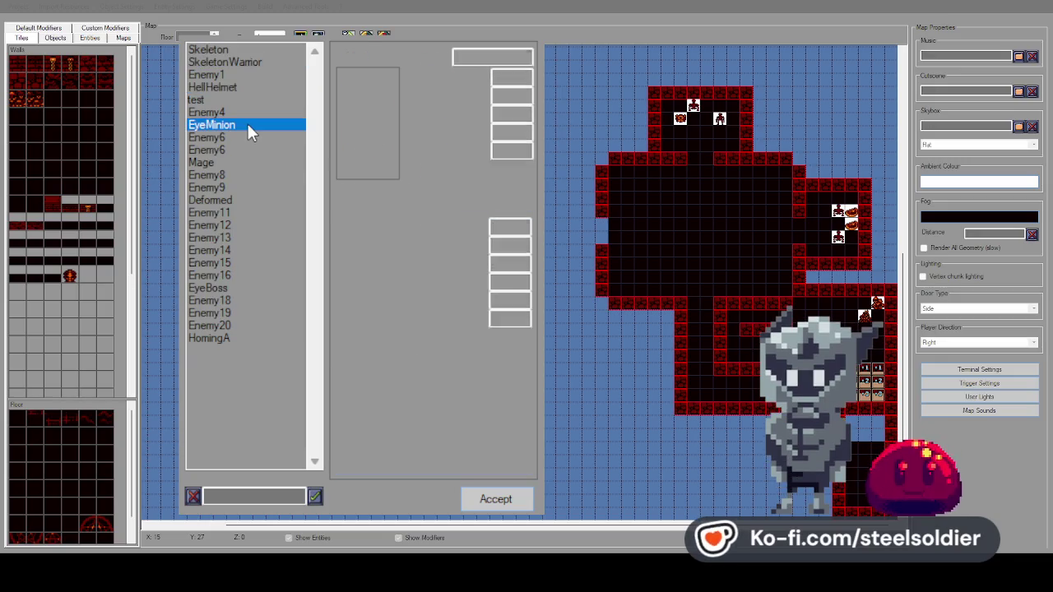
click(230, 197)
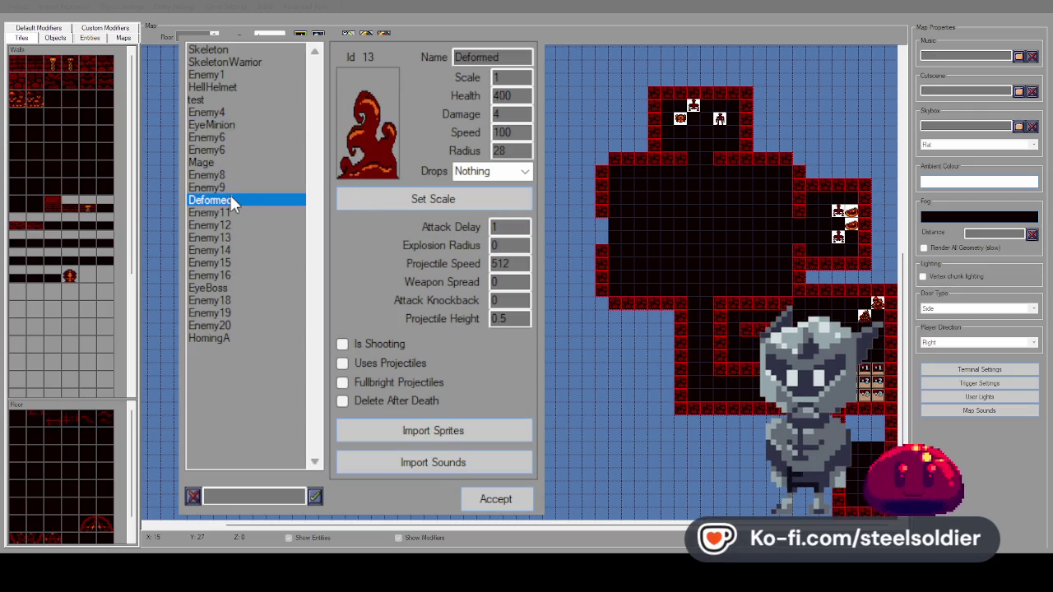
Give Deformed Damage 6 and Health 600 and accept the enemy changes.
key(Tab)
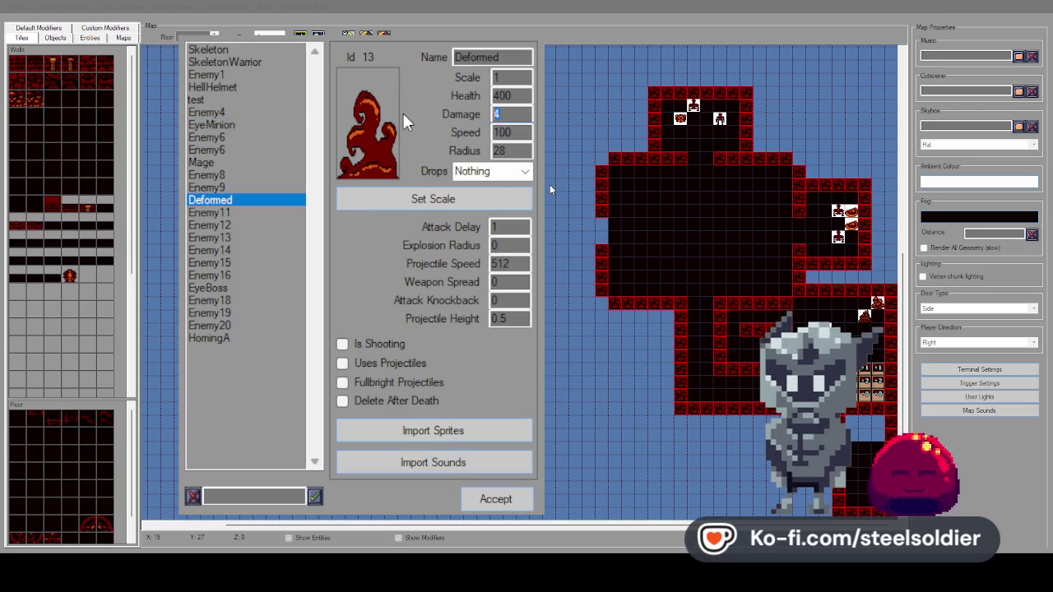
click(274, 139)
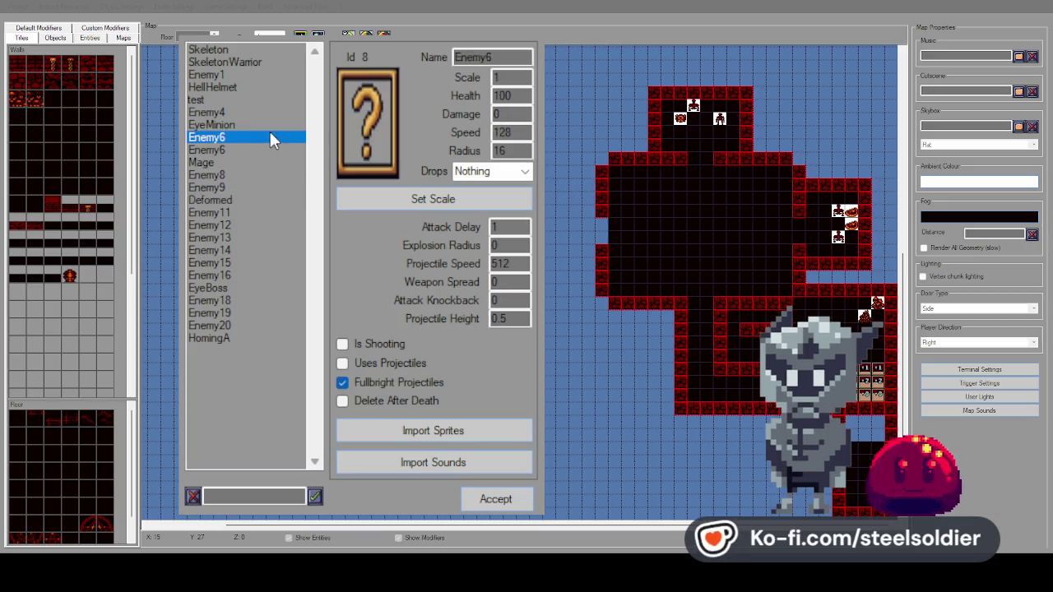
click(241, 200)
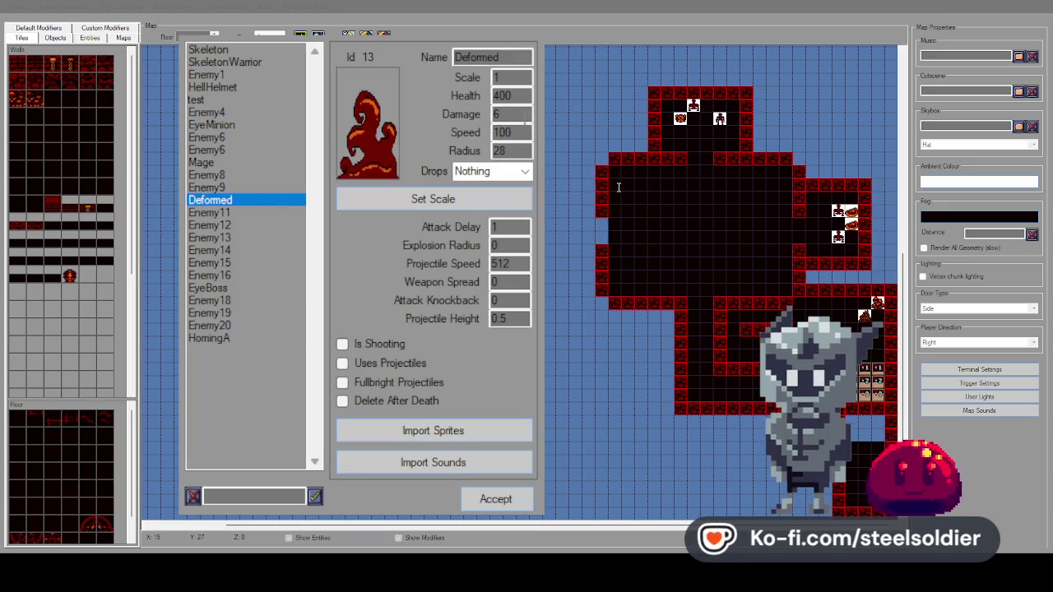
double_click(503, 96)
text(600)
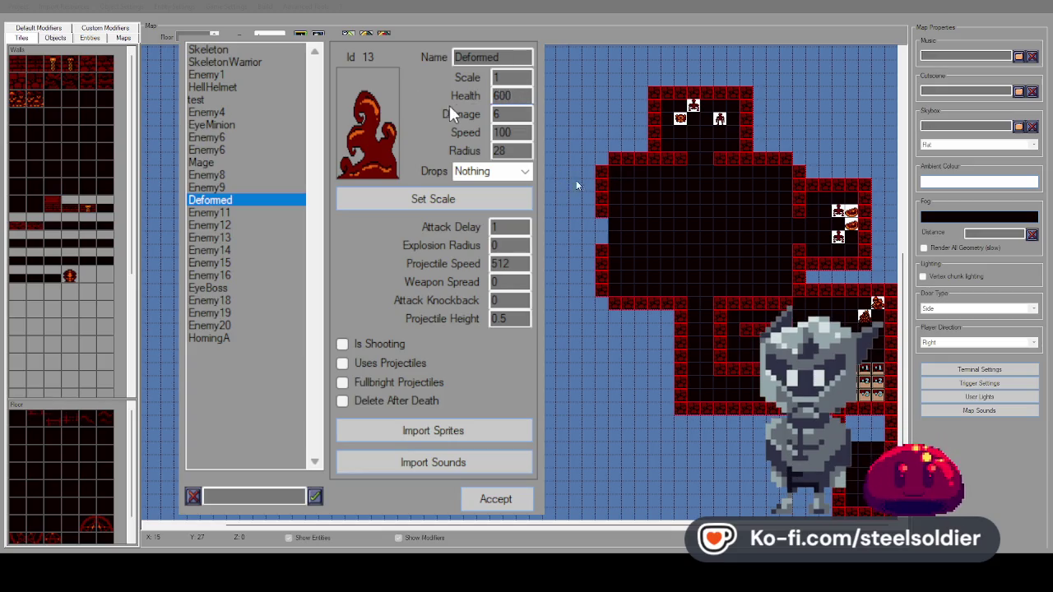
click(255, 162)
click(235, 200)
click(247, 162)
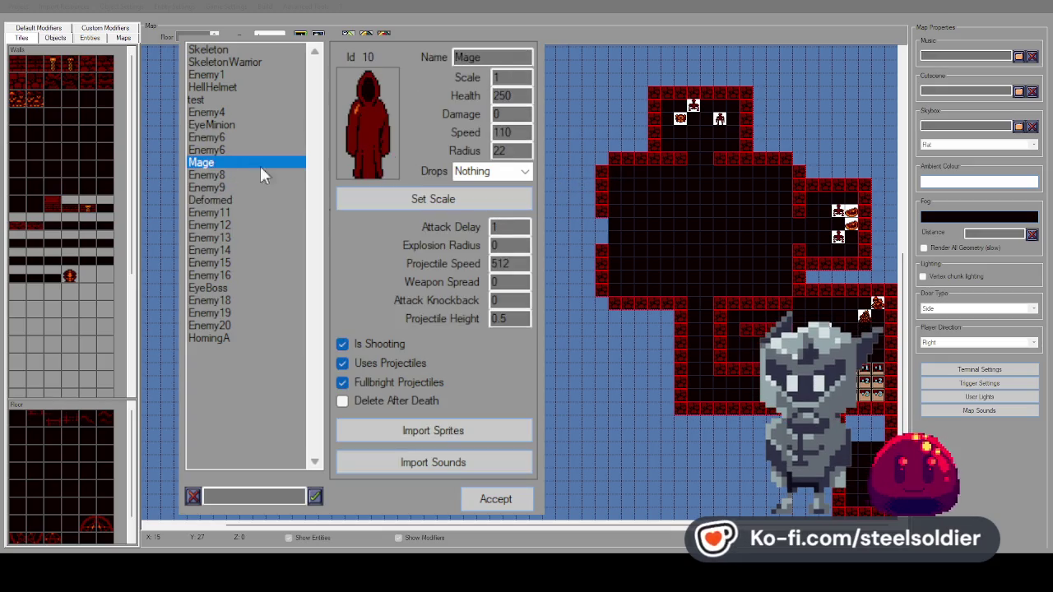
click(498, 499)
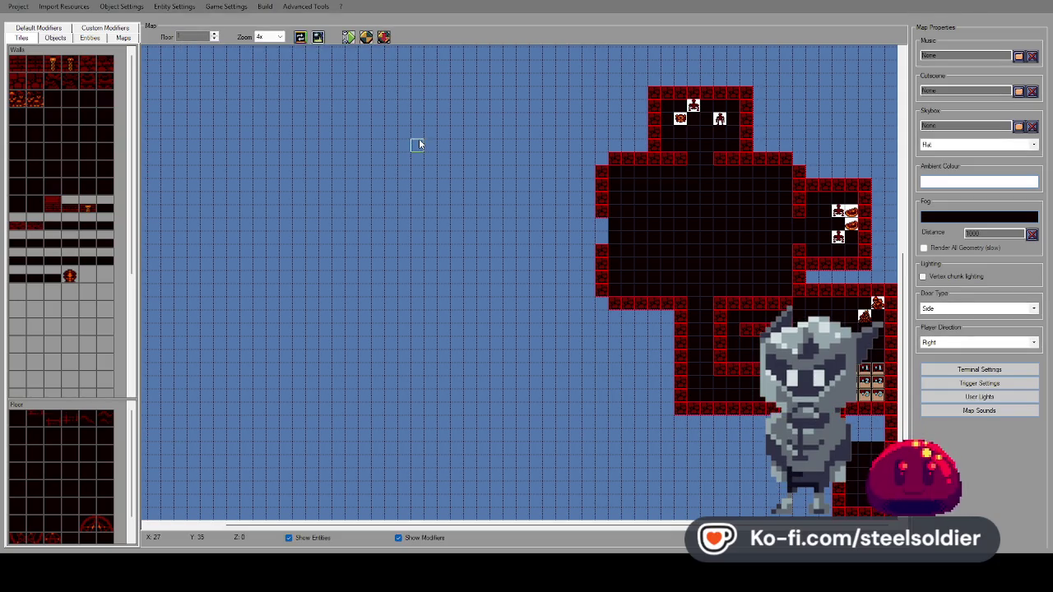
Start the playtest and walk down the red-brick corridor into the skeleton room.
click(349, 36)
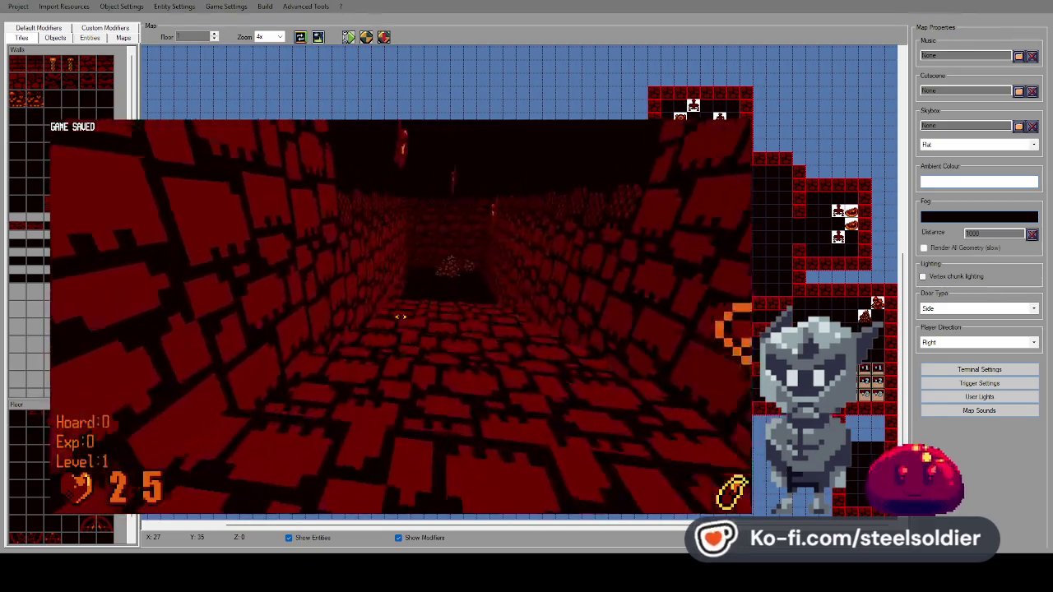
key(Up)
key(ctrl)
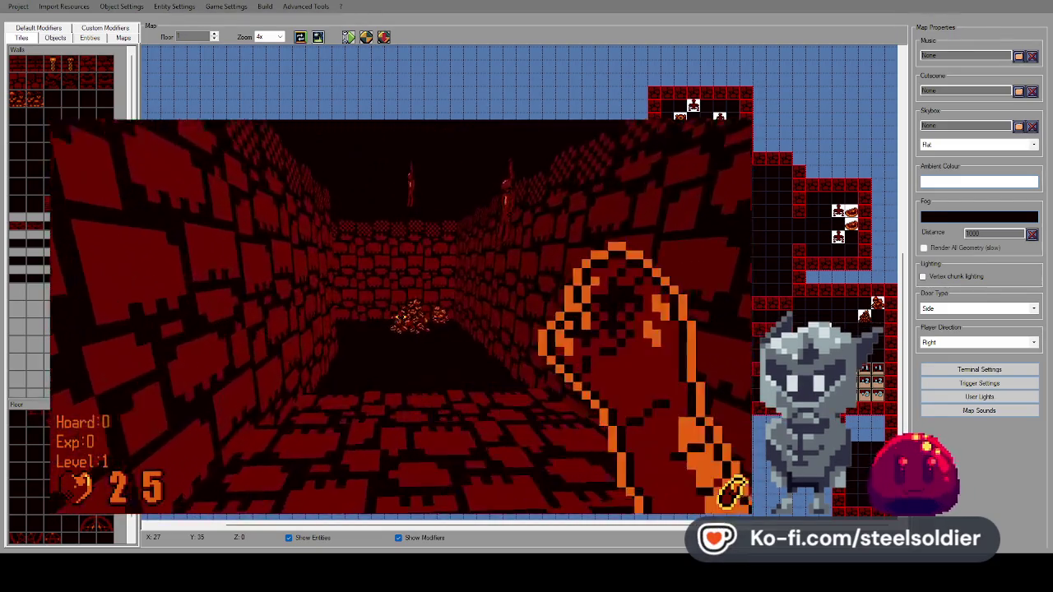
key(Up)
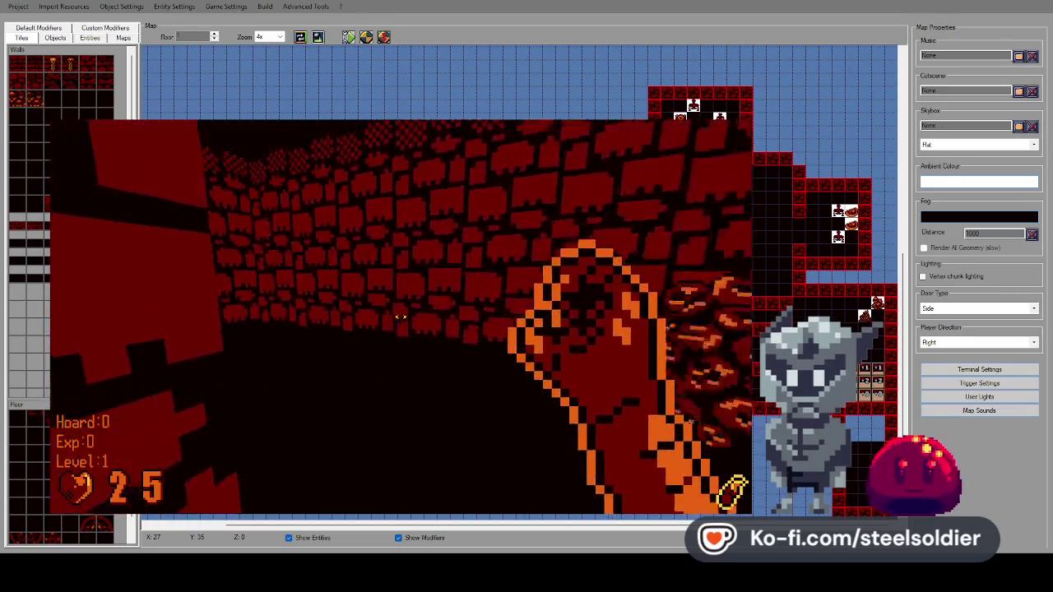
key(Up)
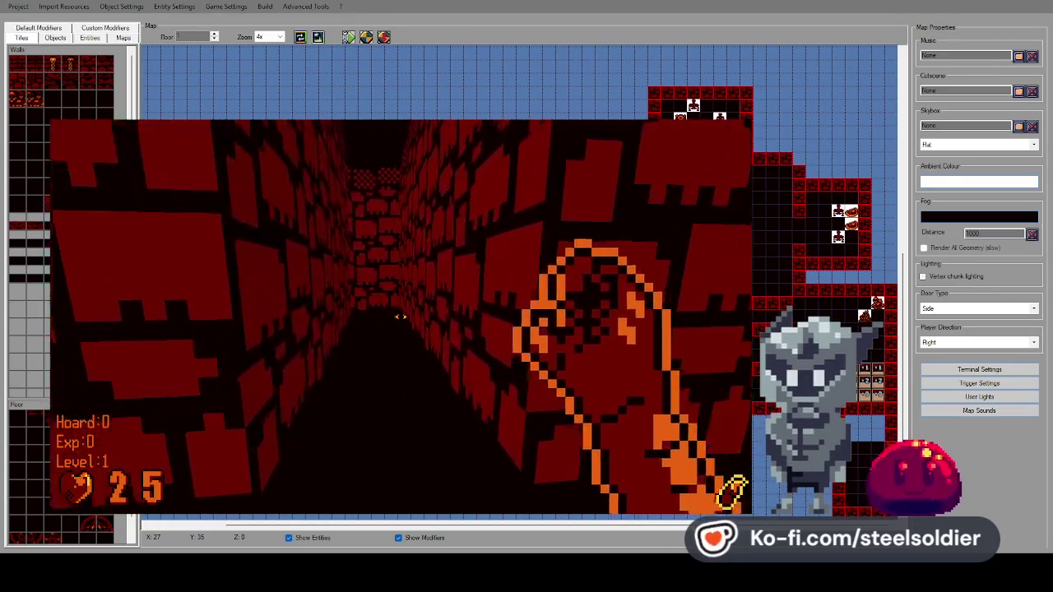
key(Up)
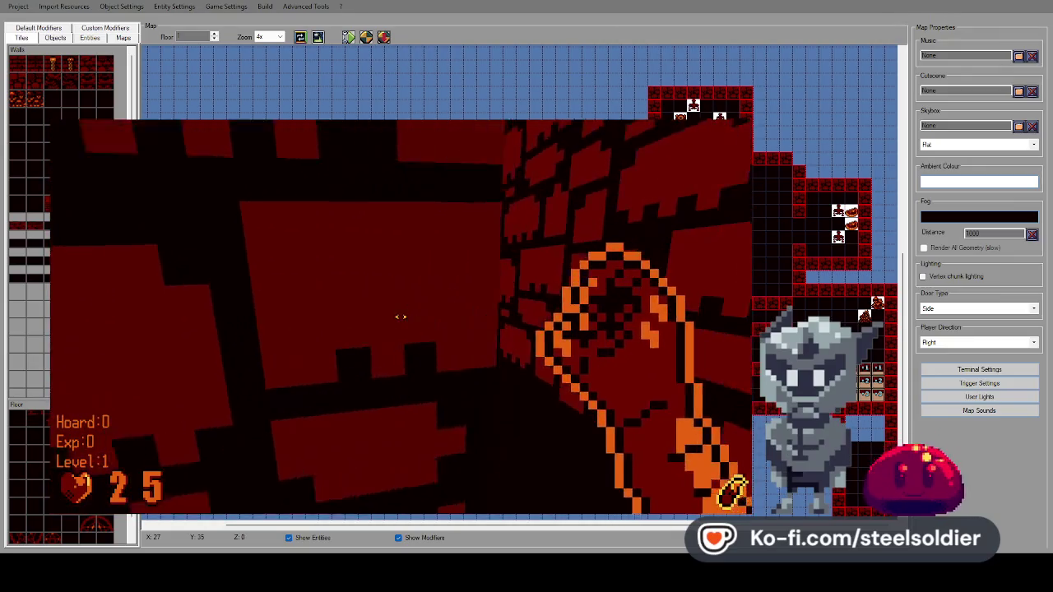
key(Left)
key(Up)
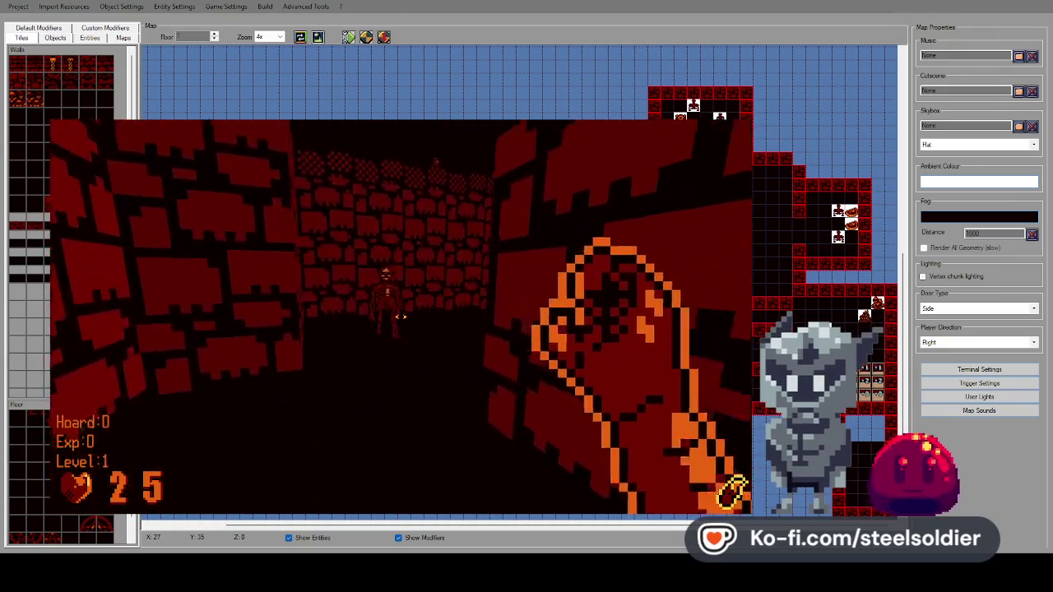
Attack and kill the two skeletons in the room.
click(400, 316)
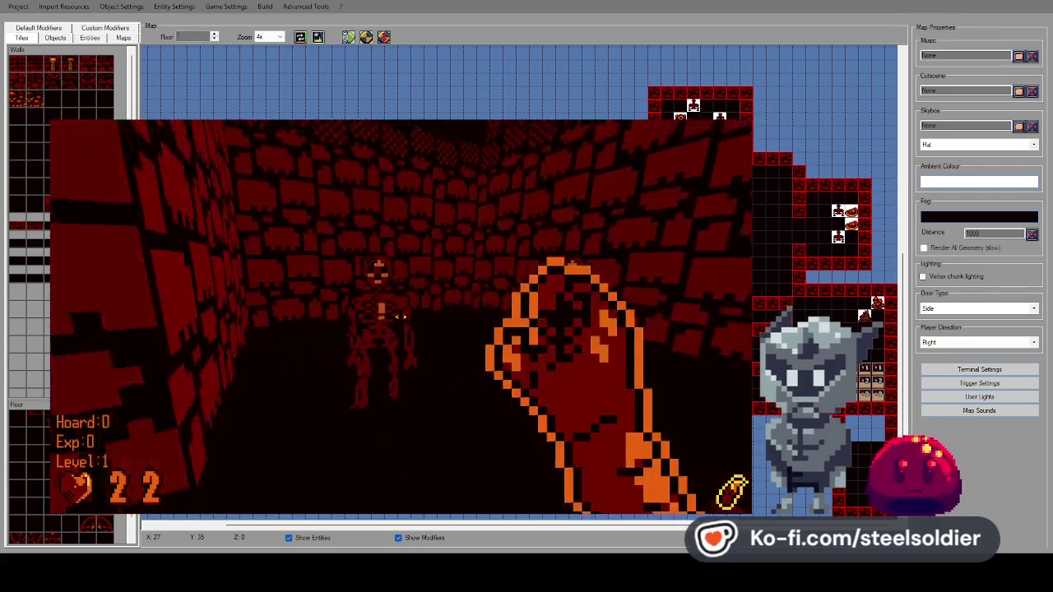
click(400, 317)
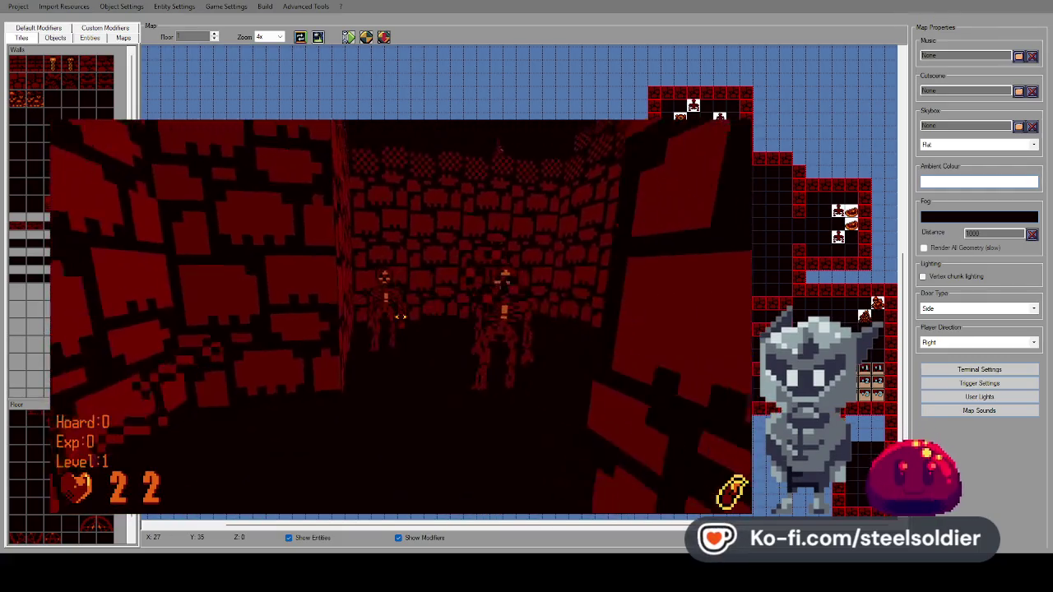
click(399, 317)
click(399, 317)
click(399, 317)
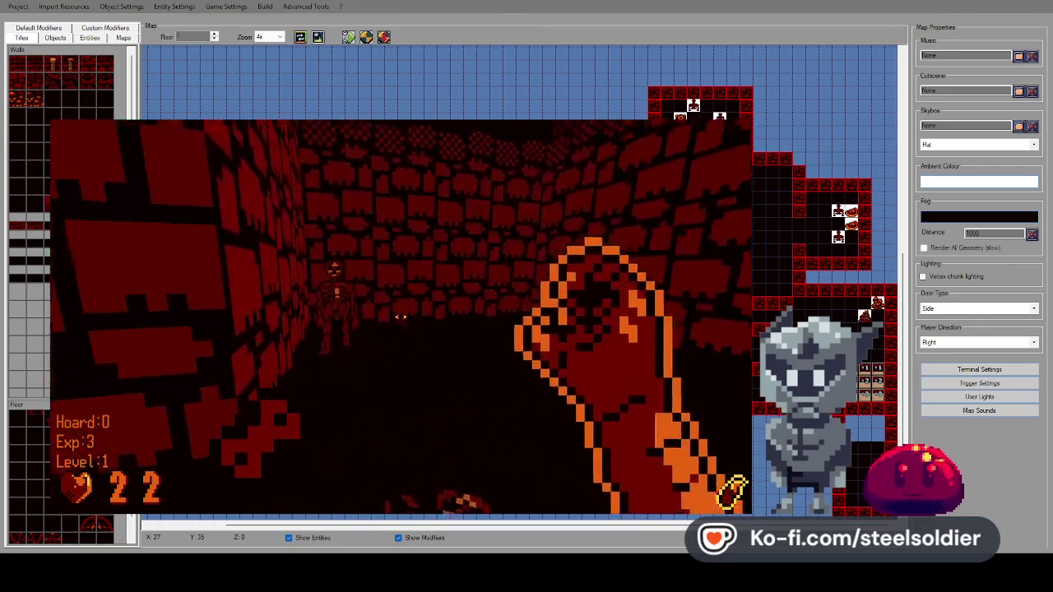
click(400, 317)
click(400, 316)
click(400, 316)
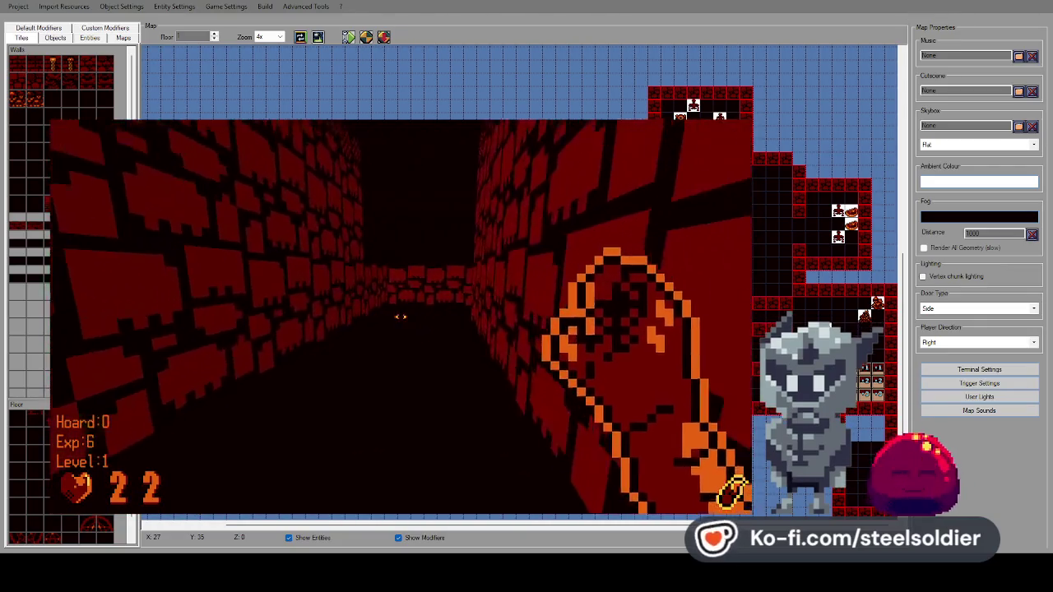
Turn around the corridor to face the skeleton down the far corridor.
key(Right)
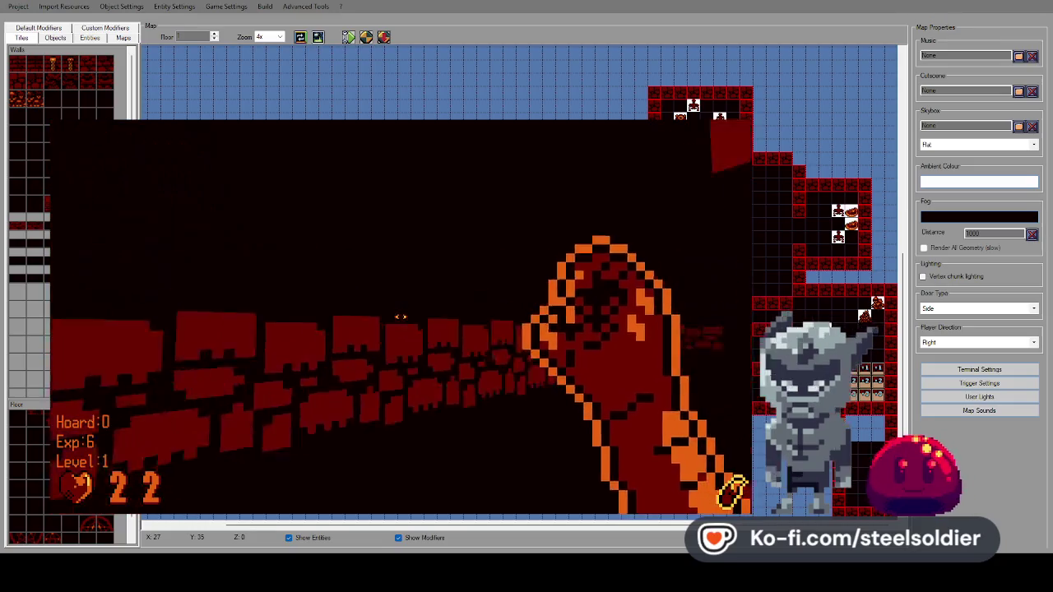
key(Right)
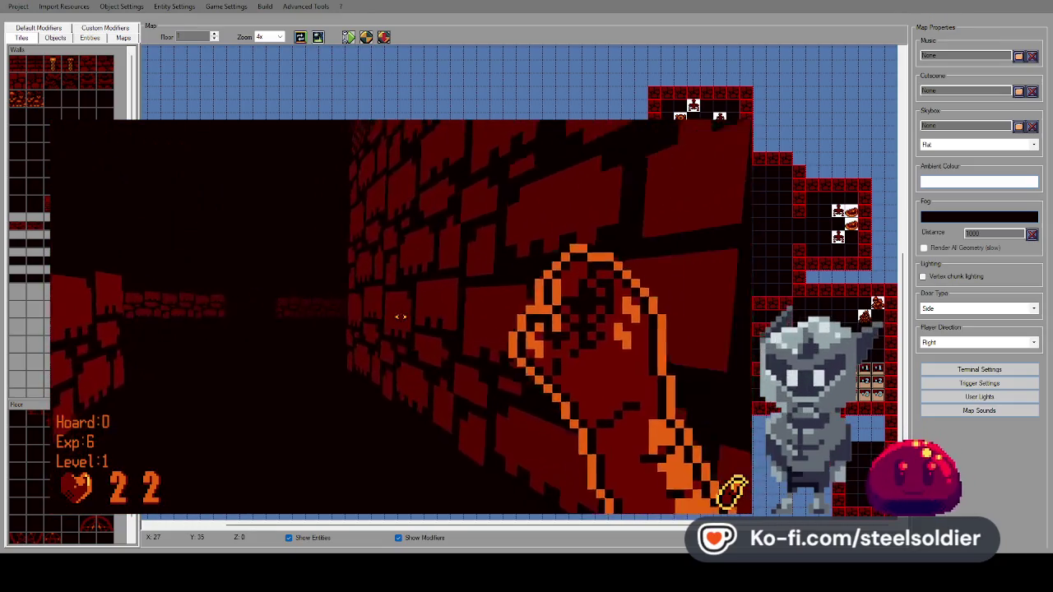
key(Left)
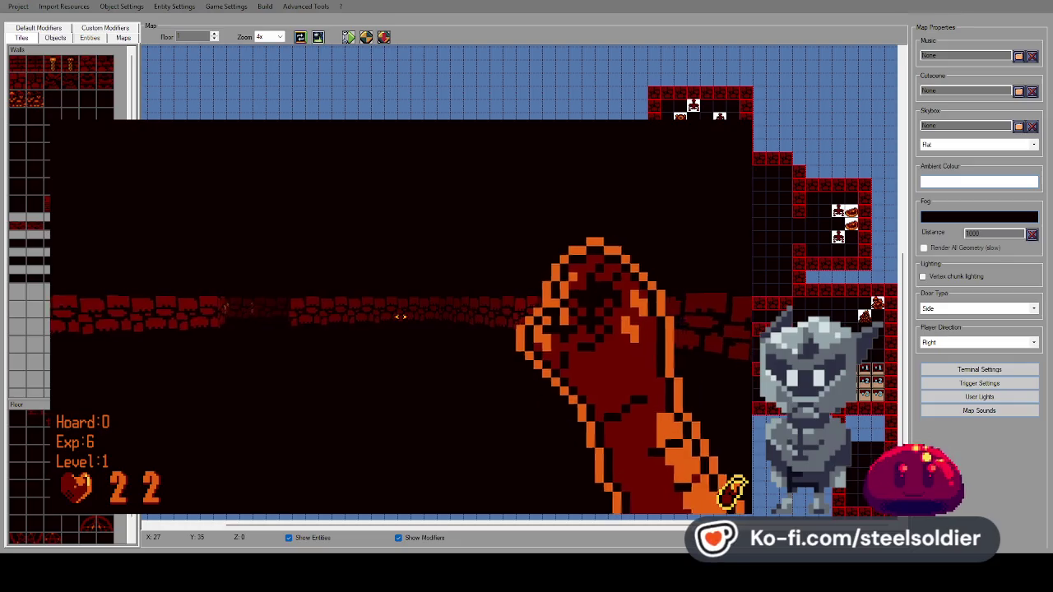
key(Right)
key(Left)
key(Right)
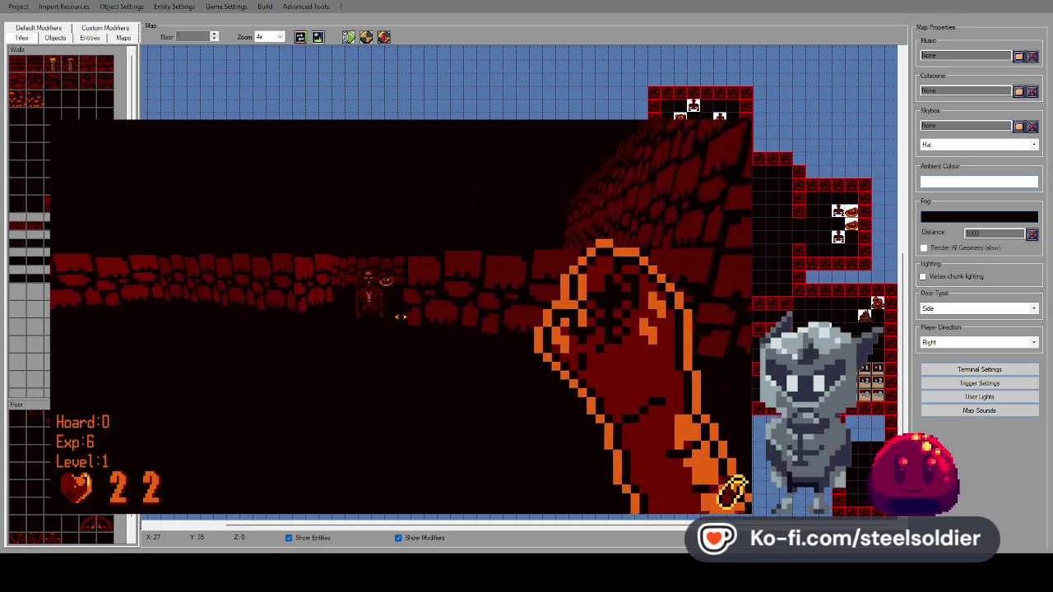
key(Left)
Kill the cyclops and the skeleton with repeated space-bar attacks.
key(space)
key(space)
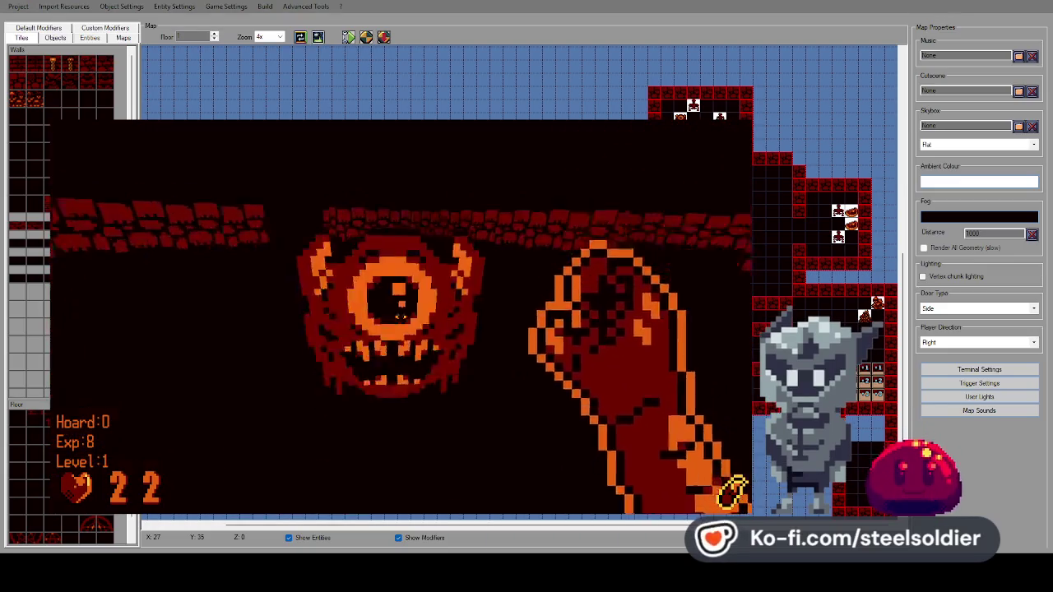
key(space)
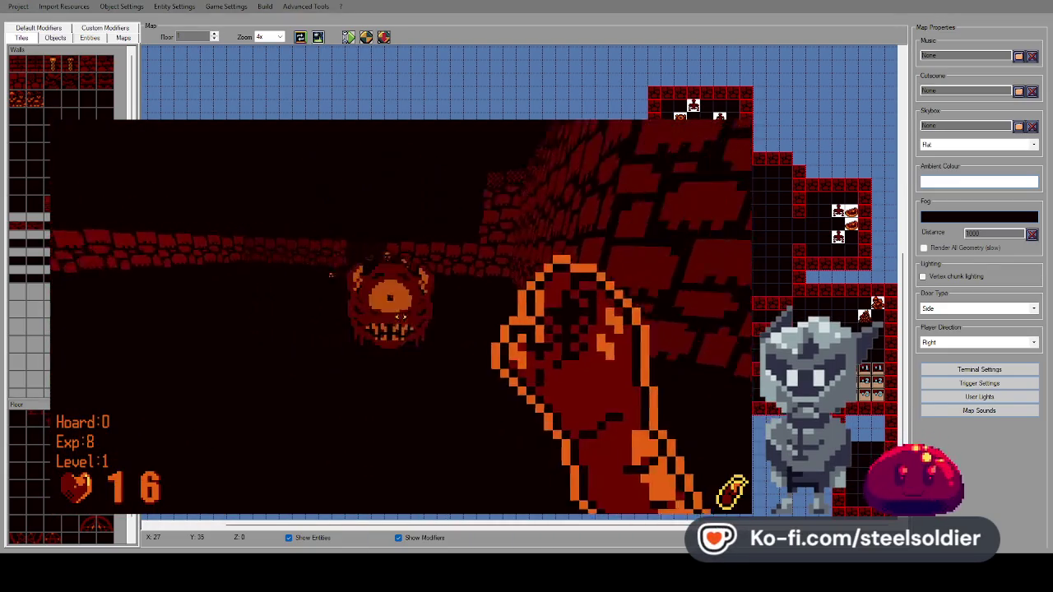
key(space)
key(Left)
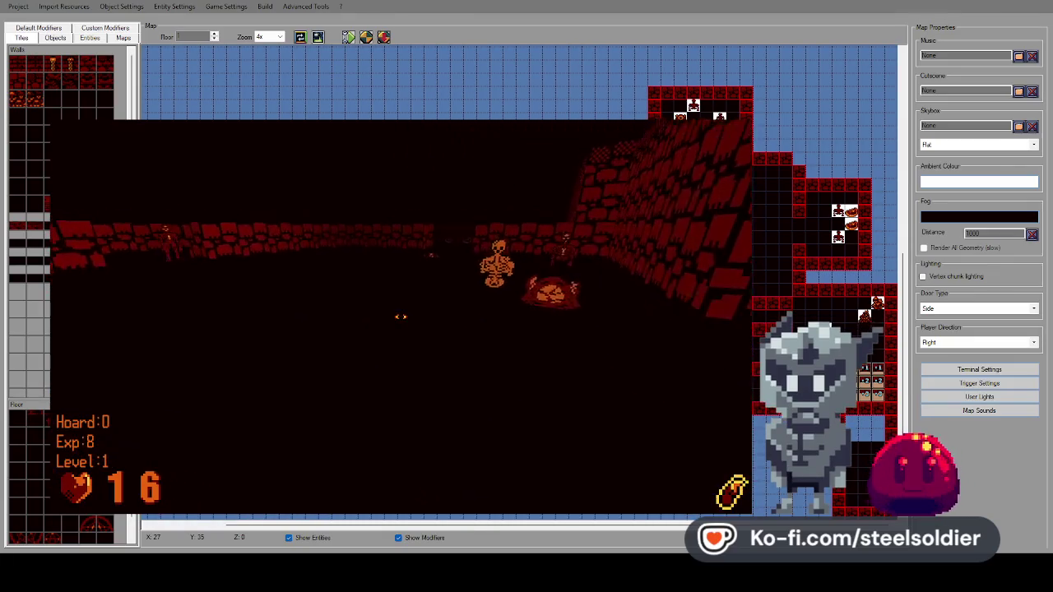
key(space)
key(space)
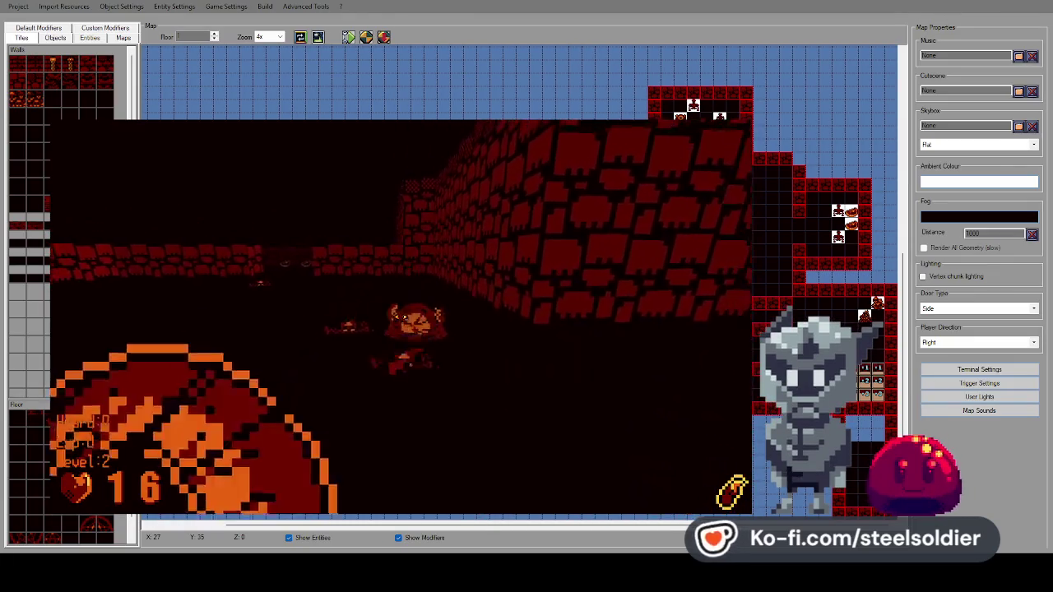
key(Left)
key(space)
key(space)
key(space)
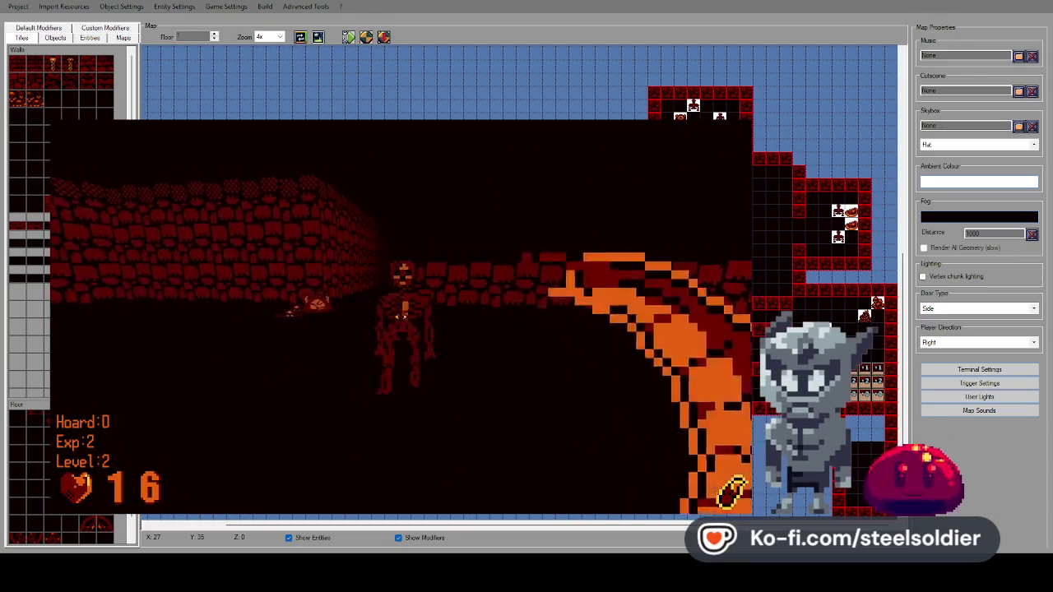
key(Left)
key(space)
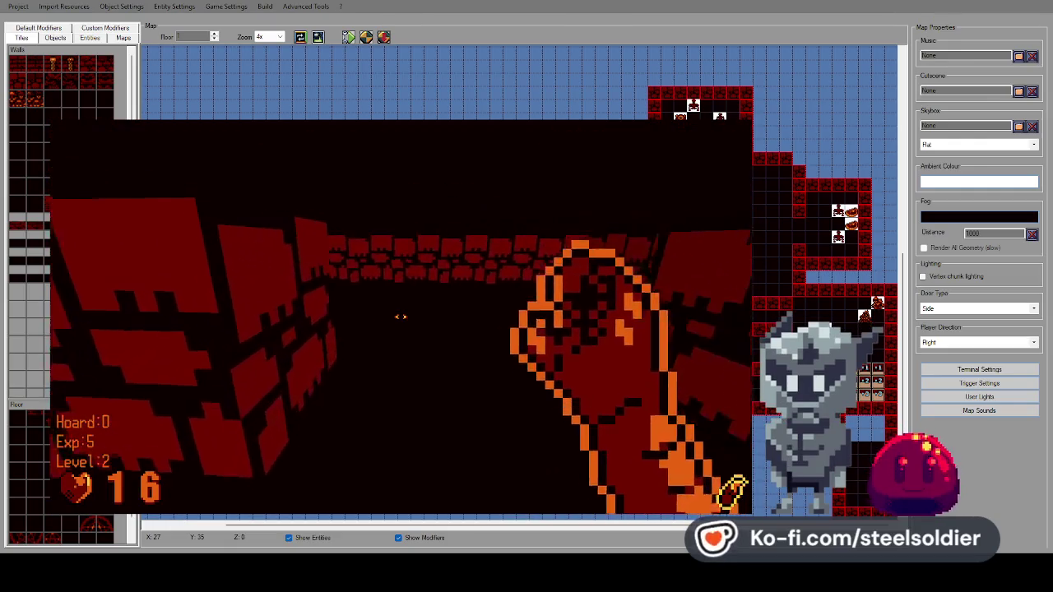
Collect the two food items to restore health, then pause the game with Esc.
key(Right)
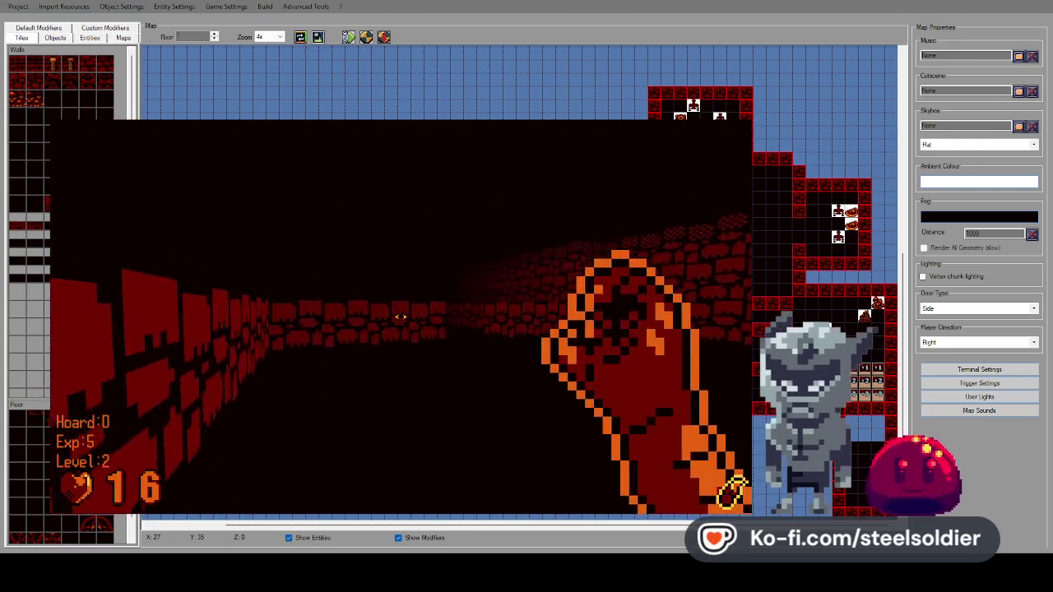
key(Left)
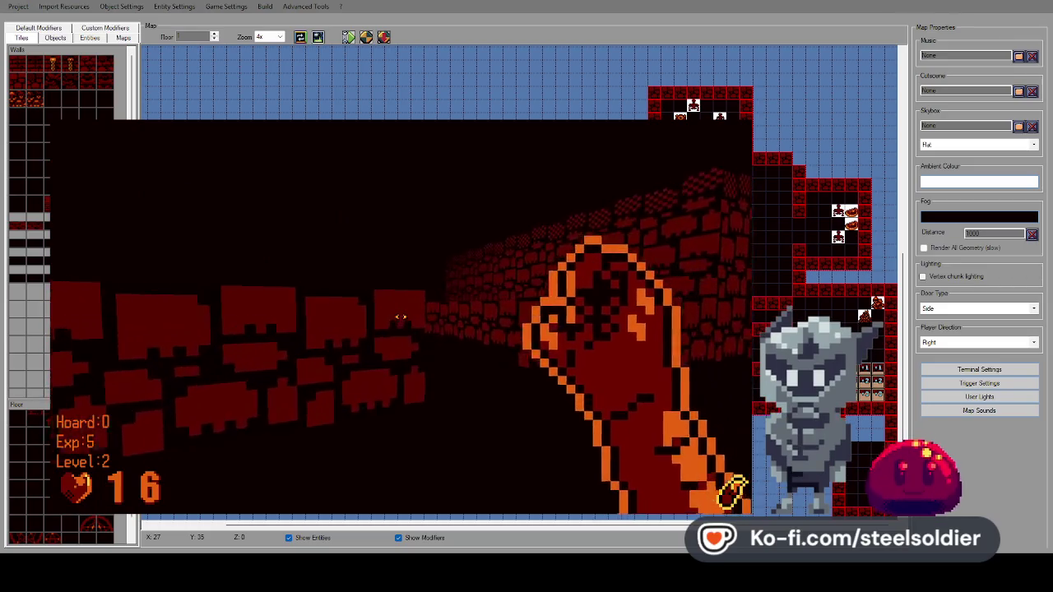
key(Left)
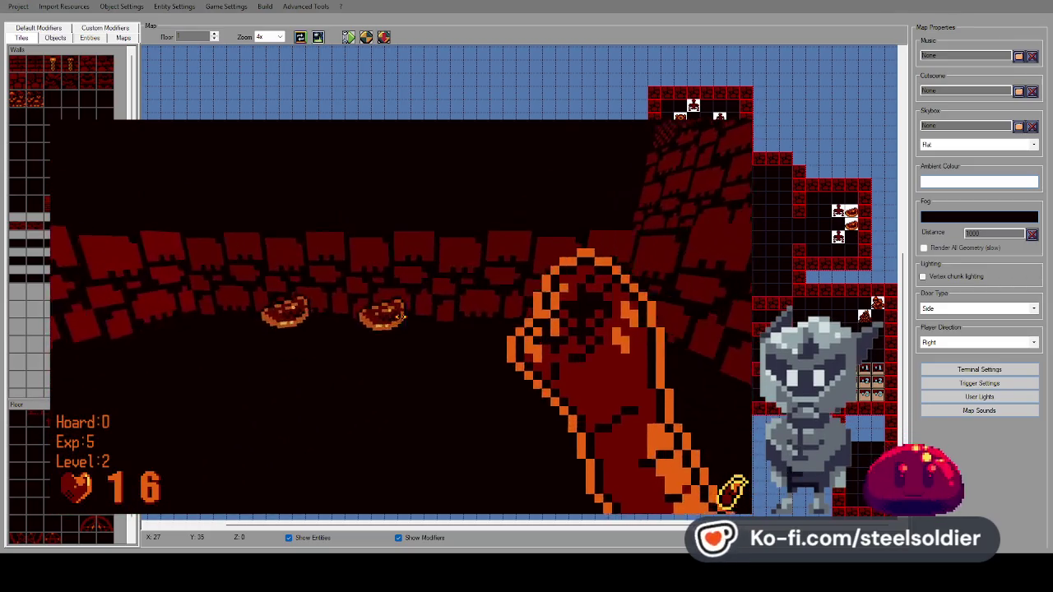
key(Right)
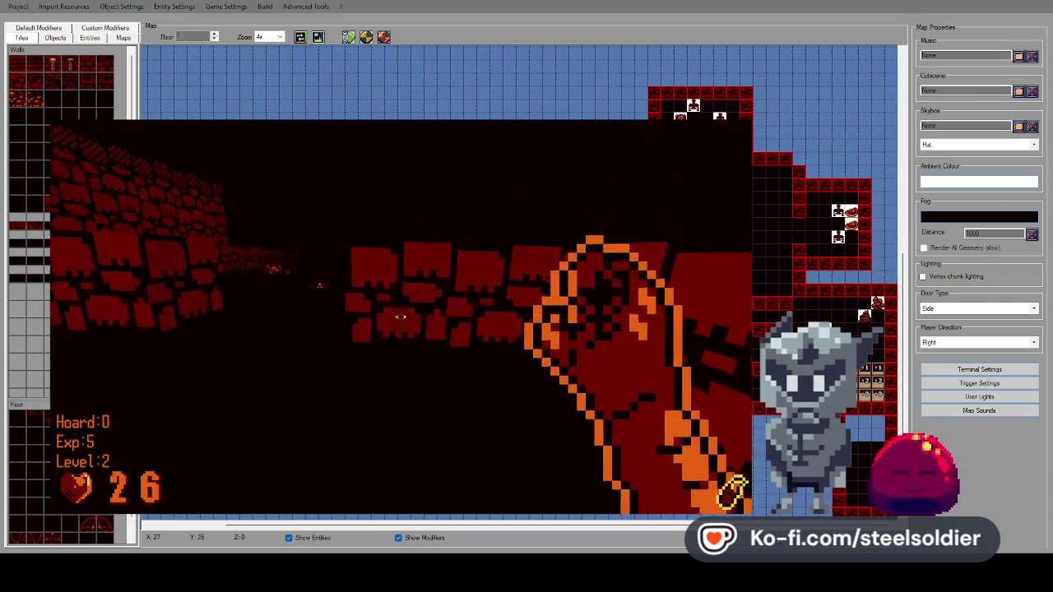
key(Left)
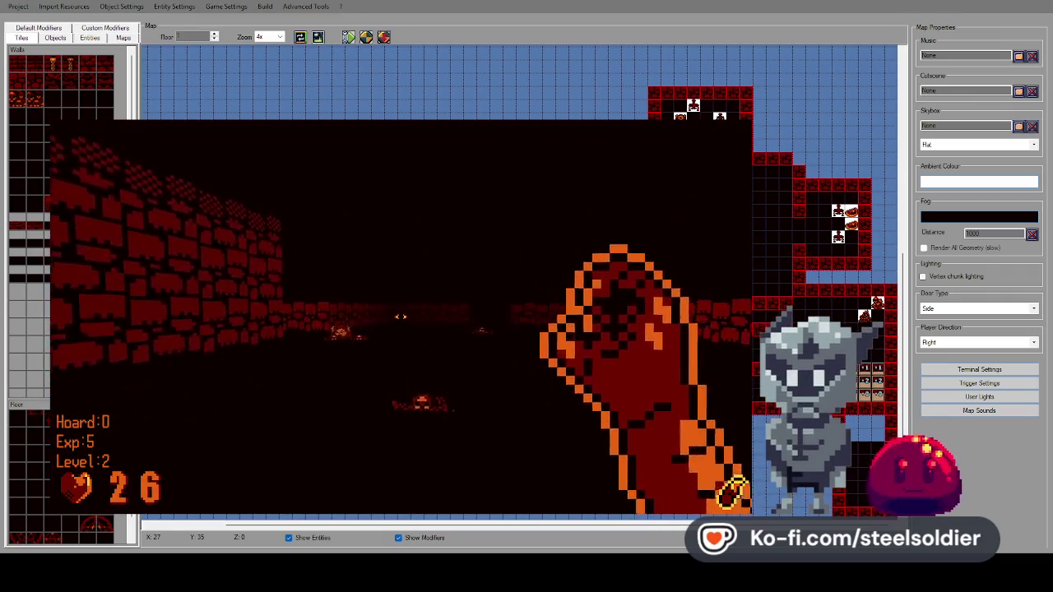
key(Escape)
key(Escape)
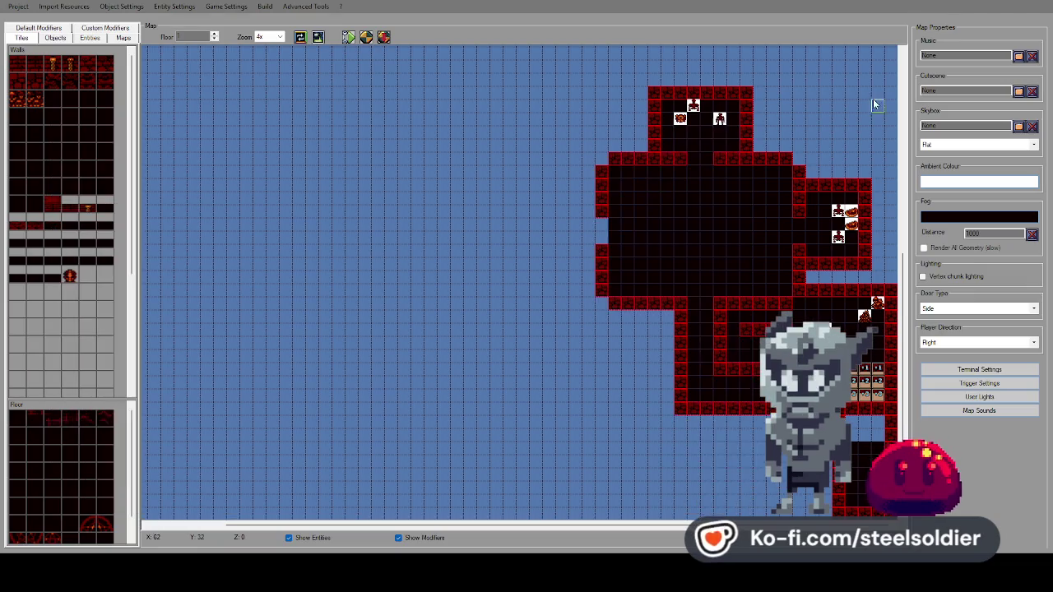
On floor 2, paint dark red wall tiles along the corridor and top rooms' edges.
click(214, 33)
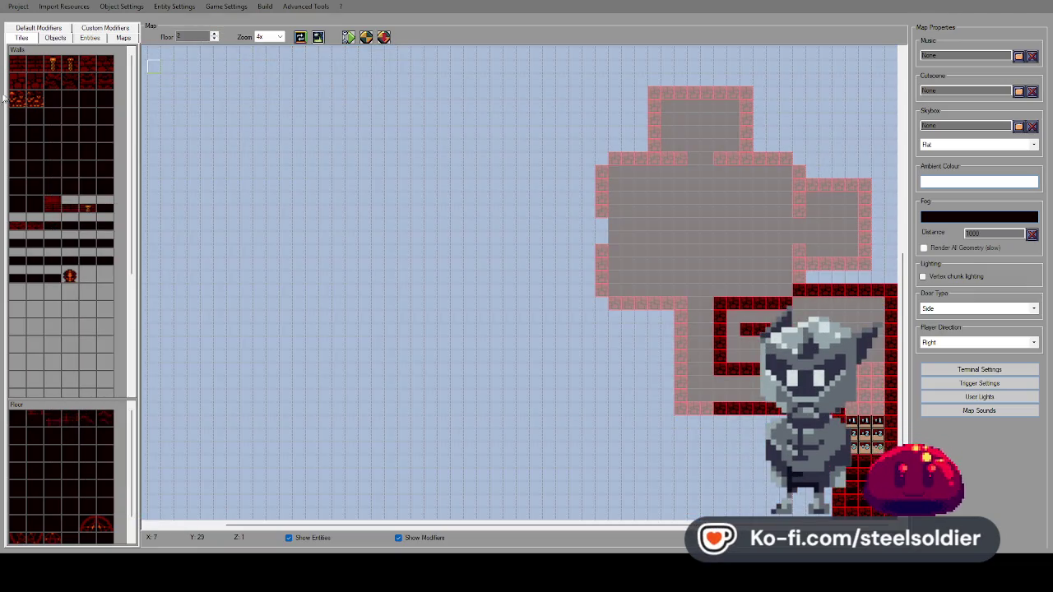
click(16, 80)
mouse_move(705, 411)
mouse_down()
mouse_move(678, 411)
mouse_move(680, 317)
mouse_move(616, 301)
mouse_move(605, 254)
mouse_up()
drag(601, 208, 612, 163)
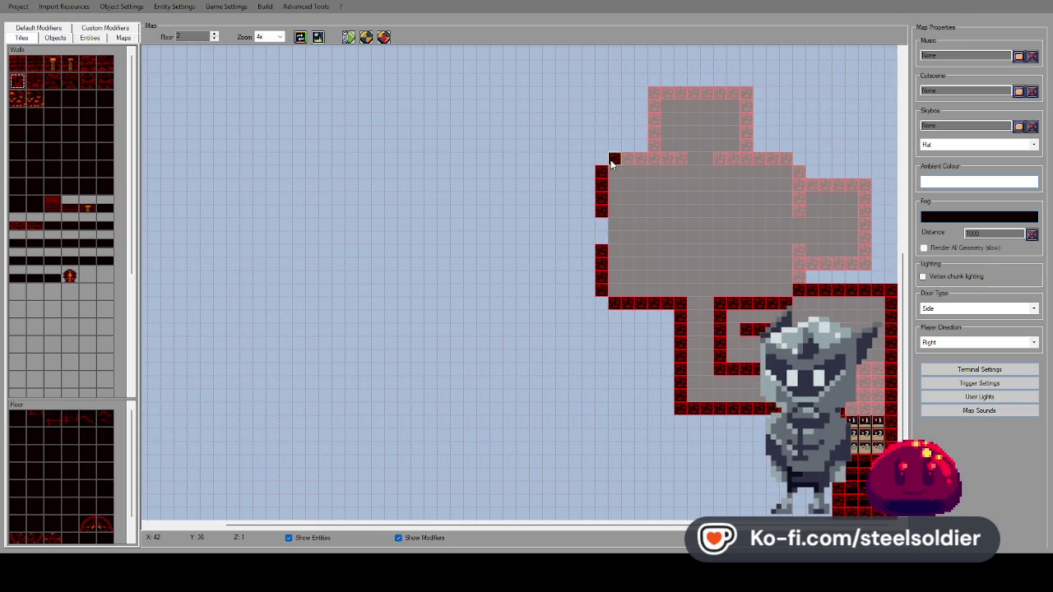
mouse_move(680, 159)
mouse_down()
mouse_move(665, 146)
mouse_move(656, 106)
mouse_move(747, 125)
mouse_move(743, 154)
mouse_move(722, 157)
mouse_move(783, 161)
mouse_move(798, 188)
mouse_move(864, 184)
mouse_move(863, 255)
mouse_up()
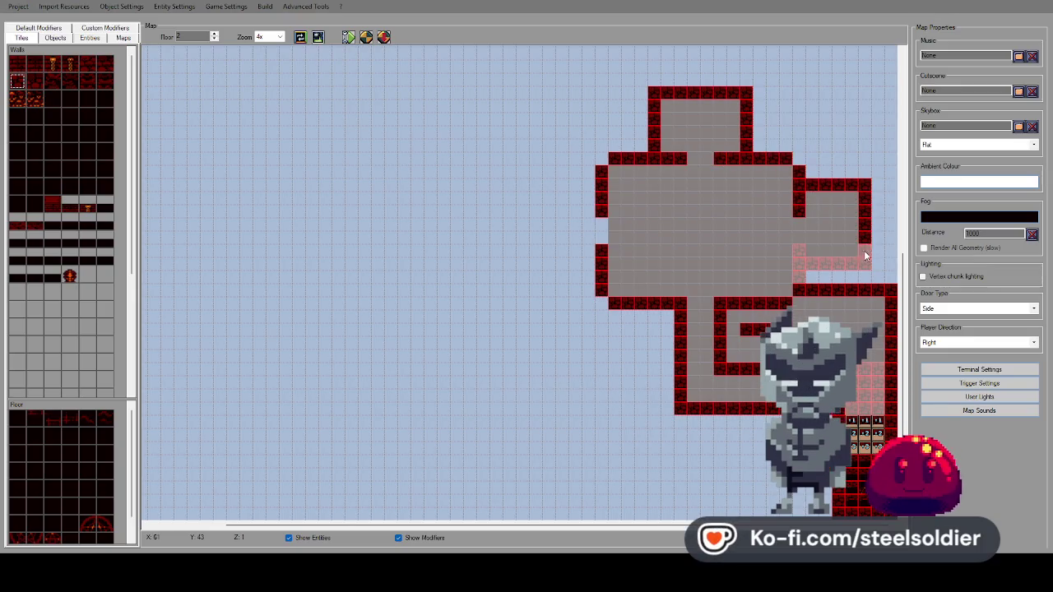
drag(795, 253, 799, 278)
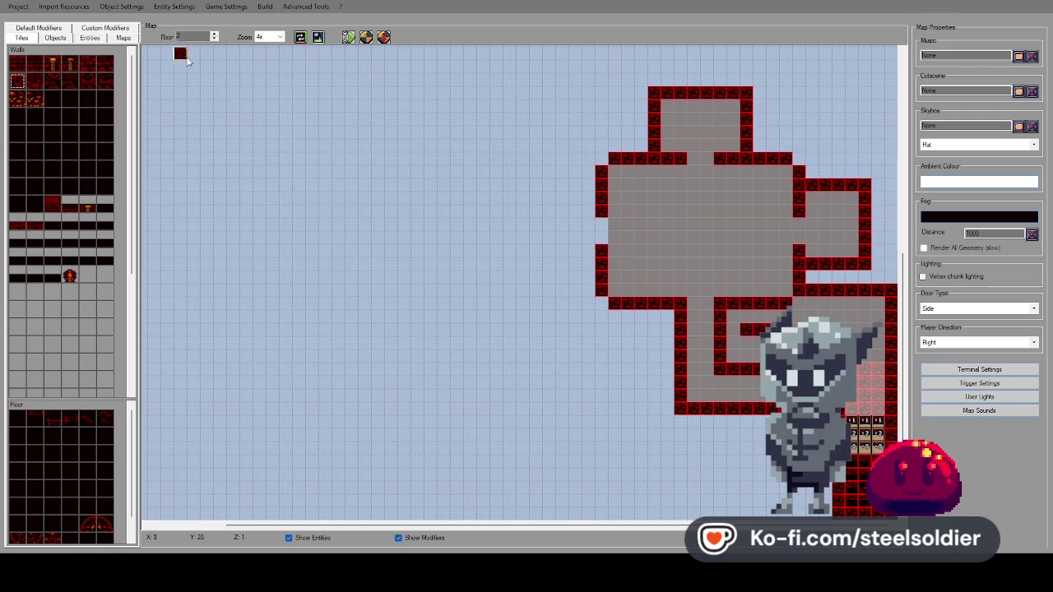
click(214, 34)
Paint the second wall tile around floor 3's columns and upper rows, filling two left-wall gaps.
click(36, 81)
mouse_move(686, 344)
mouse_down()
mouse_move(677, 312)
mouse_move(677, 395)
mouse_move(703, 411)
mouse_up()
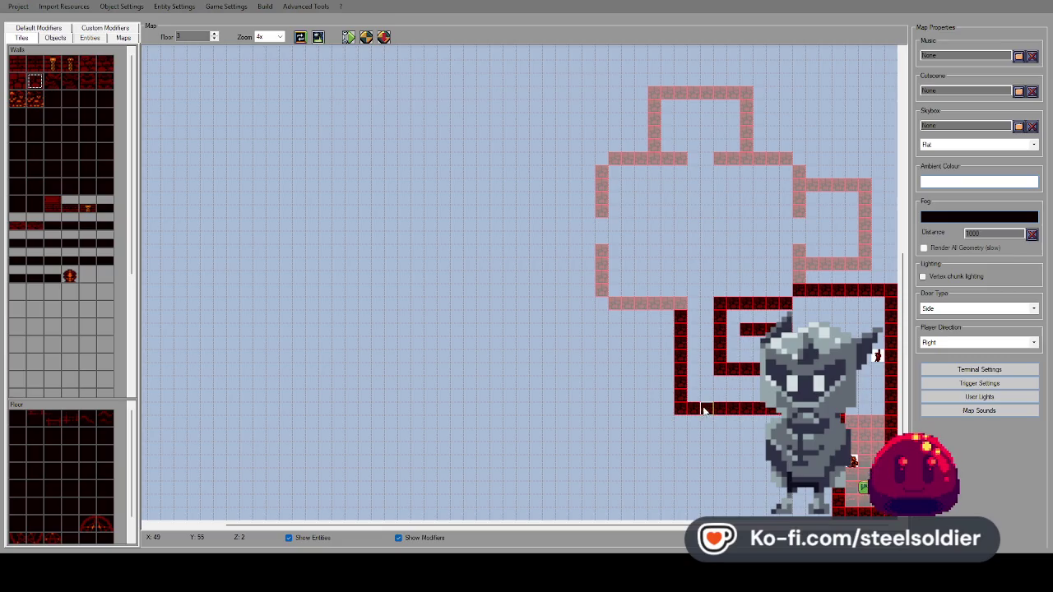
mouse_move(618, 304)
mouse_down()
mouse_move(601, 290)
mouse_move(602, 258)
mouse_up()
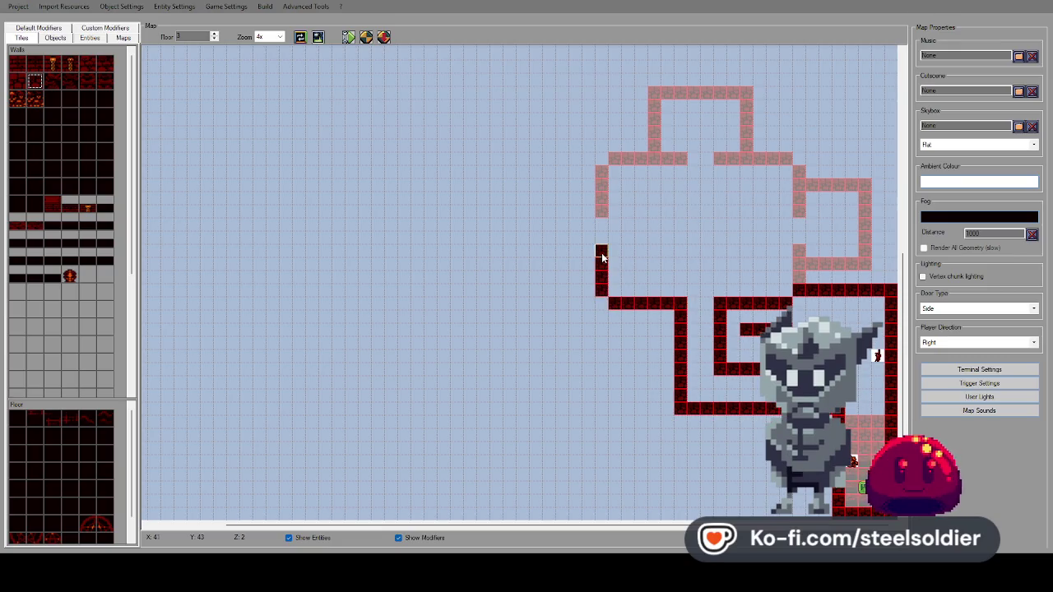
mouse_move(603, 181)
mouse_down()
mouse_move(658, 162)
mouse_move(653, 94)
mouse_move(742, 93)
mouse_up()
mouse_move(743, 159)
mouse_down()
mouse_move(775, 153)
mouse_move(795, 173)
mouse_move(863, 184)
mouse_move(867, 265)
mouse_move(802, 254)
mouse_move(798, 280)
mouse_up()
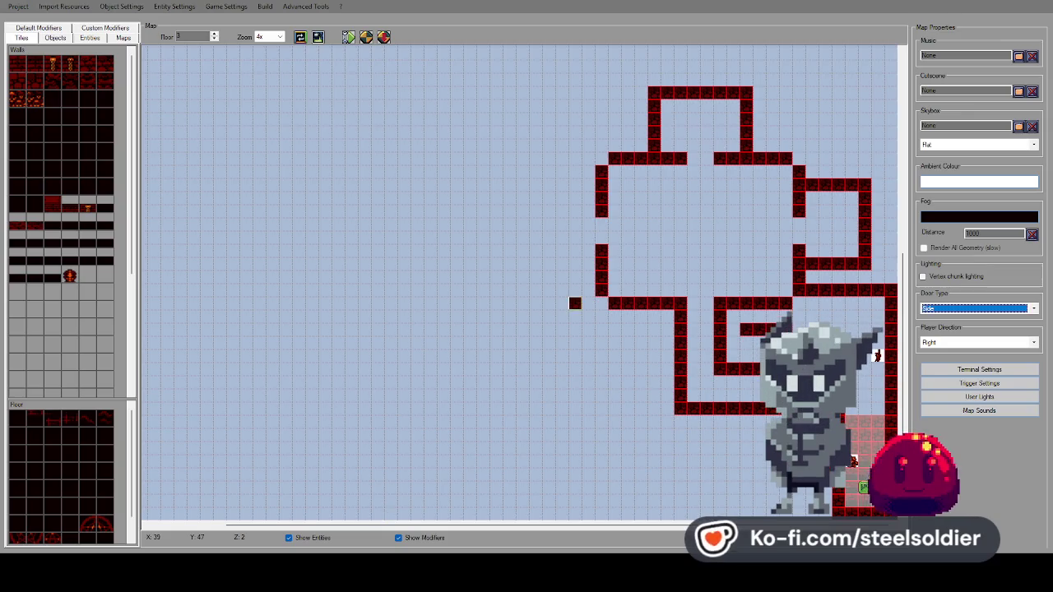
click(601, 282)
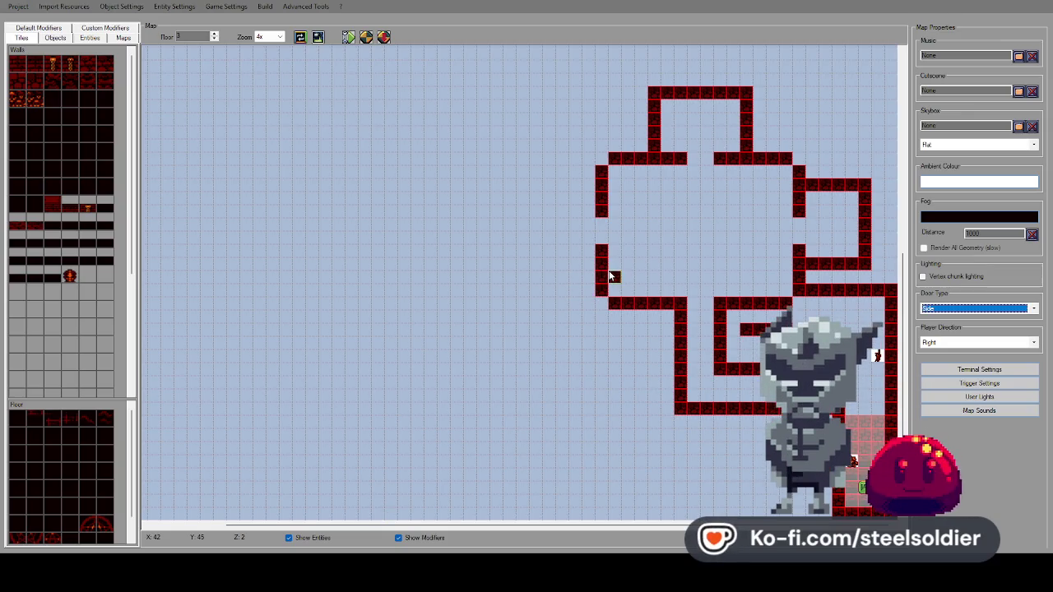
click(597, 216)
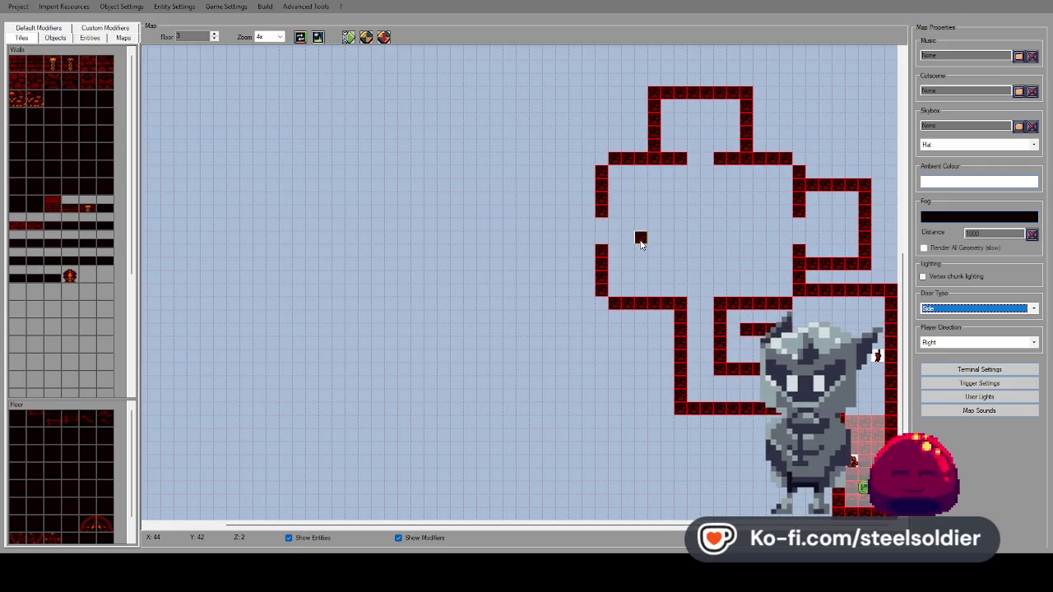
Browse the palette categories and check the door type, ending on the default modifiers list.
click(54, 38)
click(89, 38)
click(123, 38)
click(22, 38)
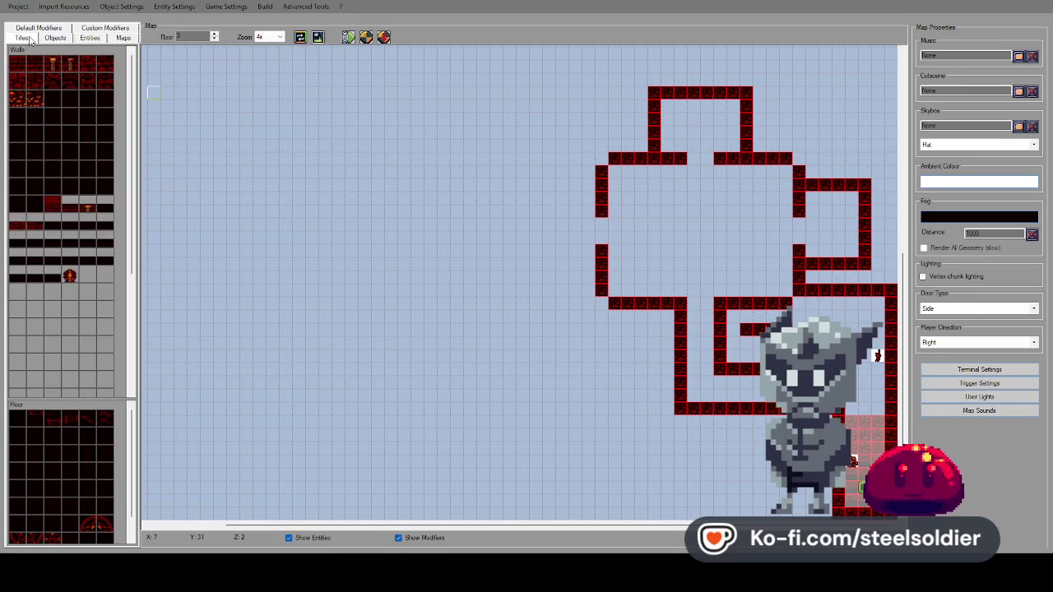
click(56, 38)
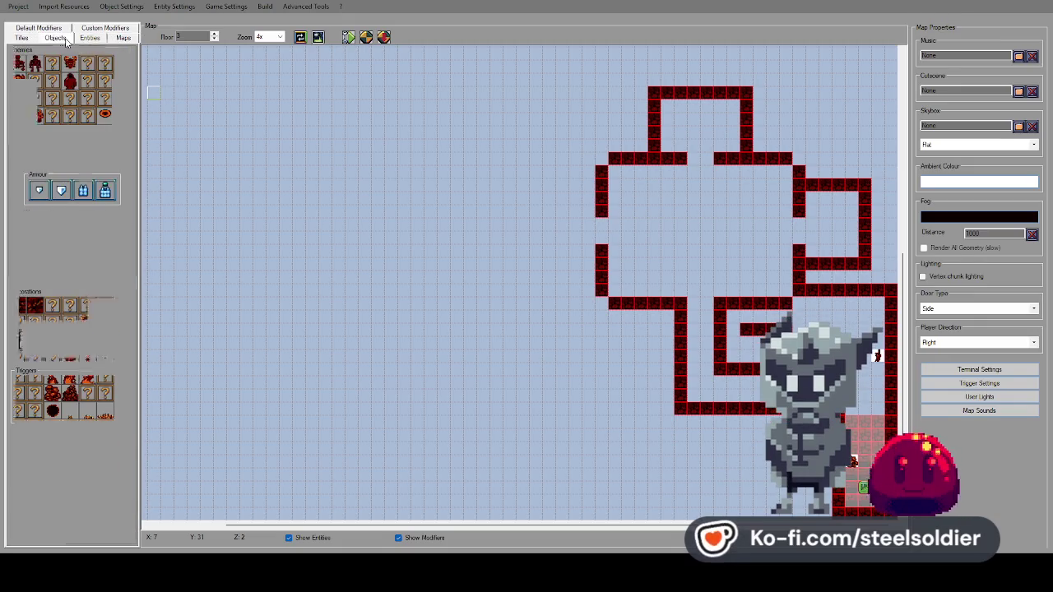
click(14, 39)
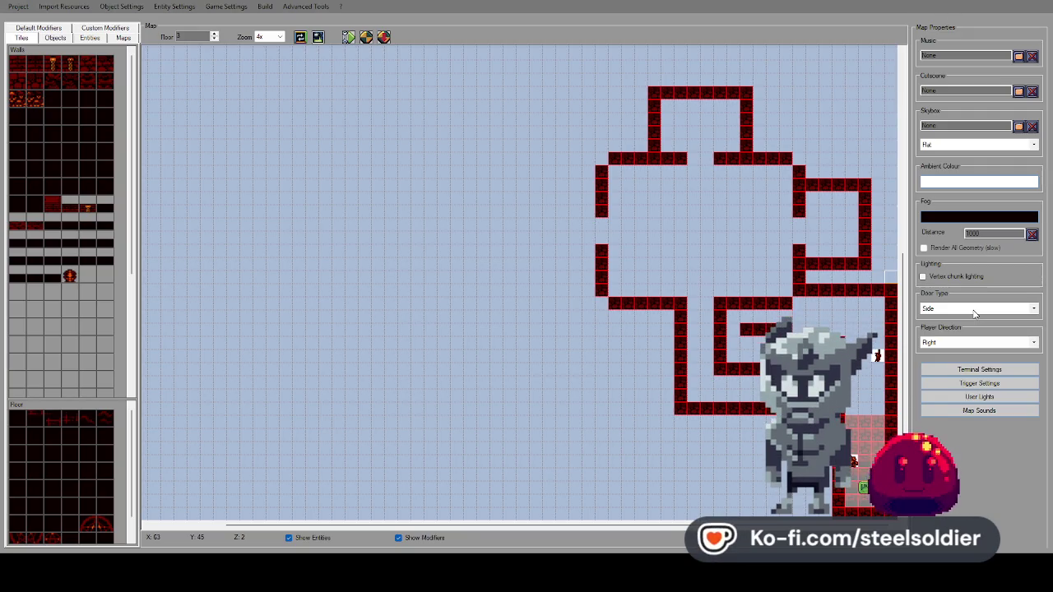
click(974, 309)
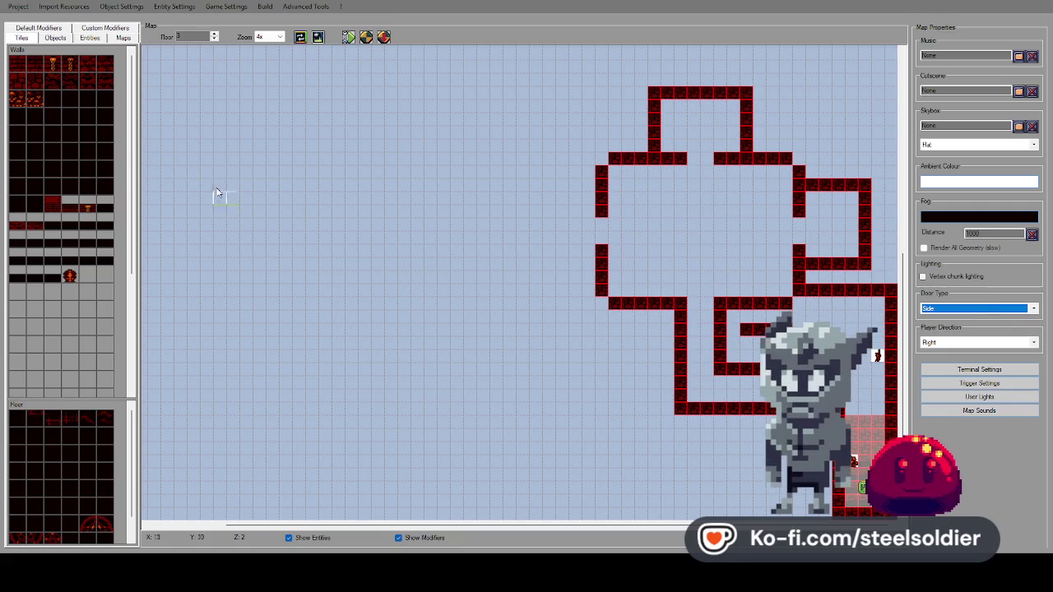
click(25, 45)
click(41, 37)
click(25, 38)
click(41, 36)
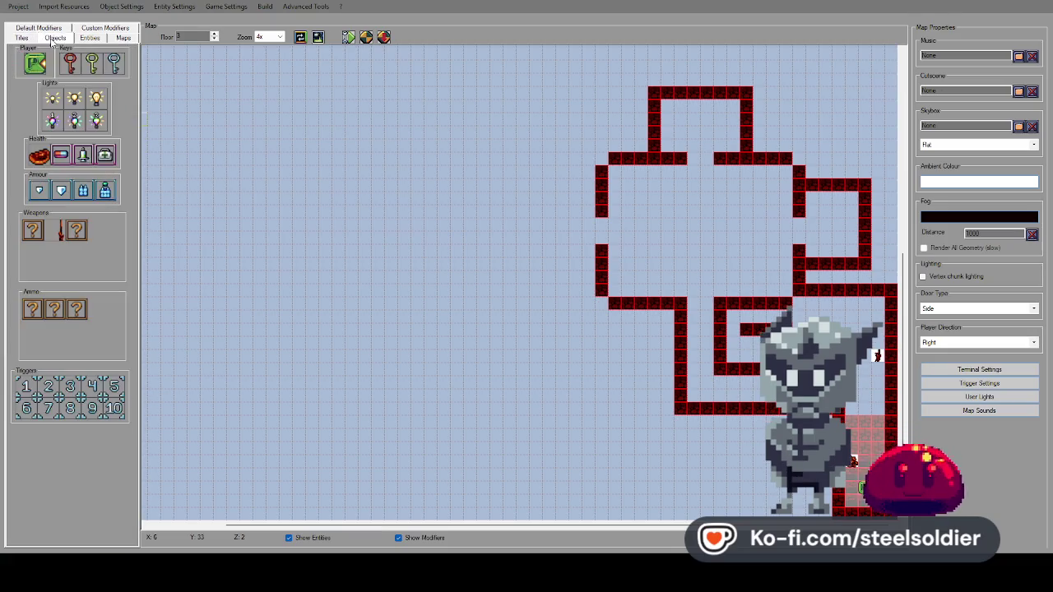
click(41, 30)
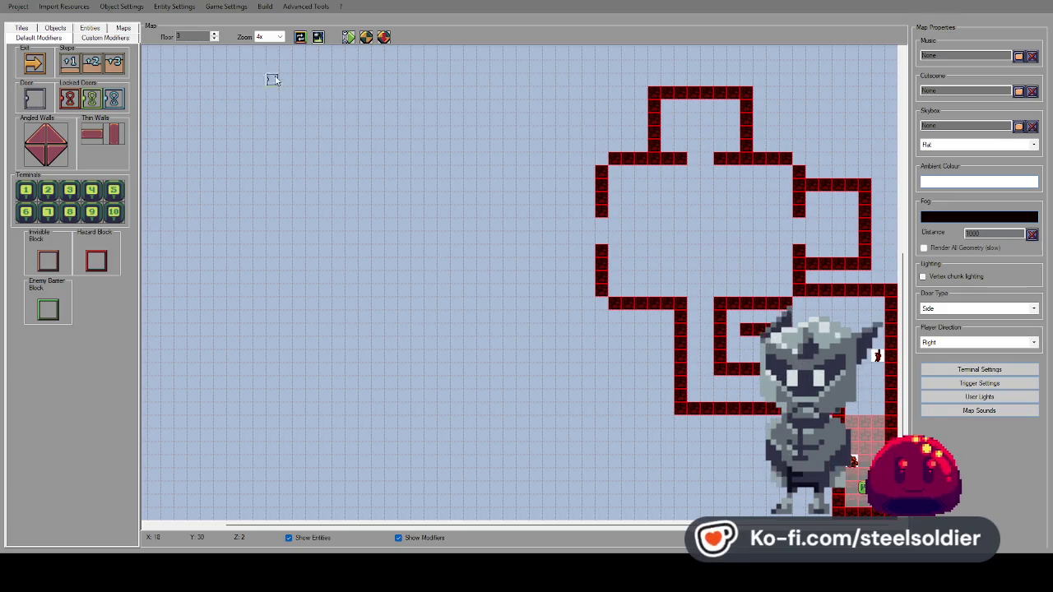
Step the Floor spinner through floors 2 and 3 up to floor 4.
click(214, 41)
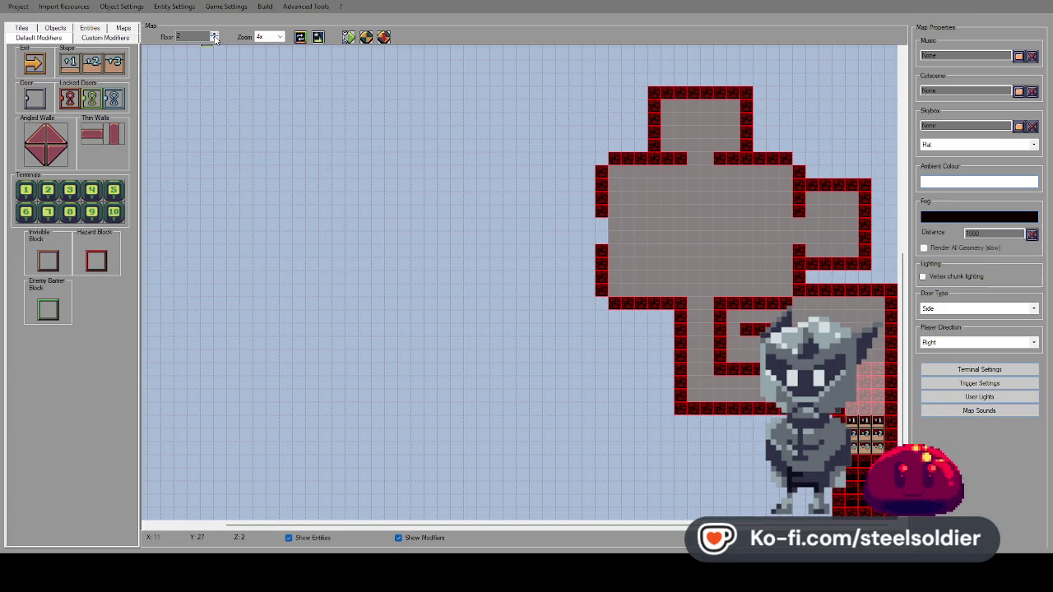
click(214, 33)
click(214, 34)
click(214, 41)
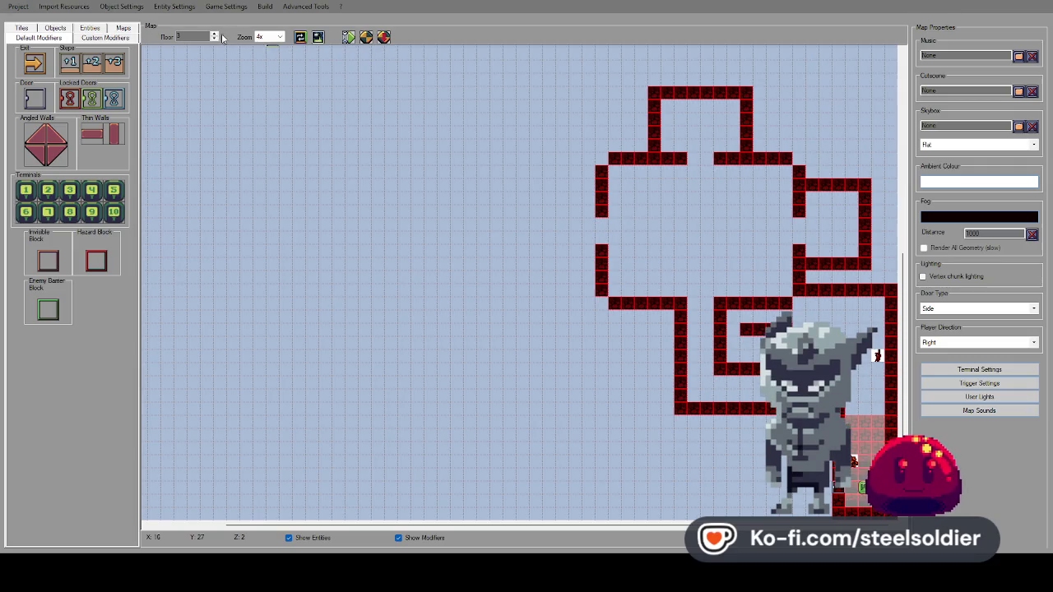
click(214, 33)
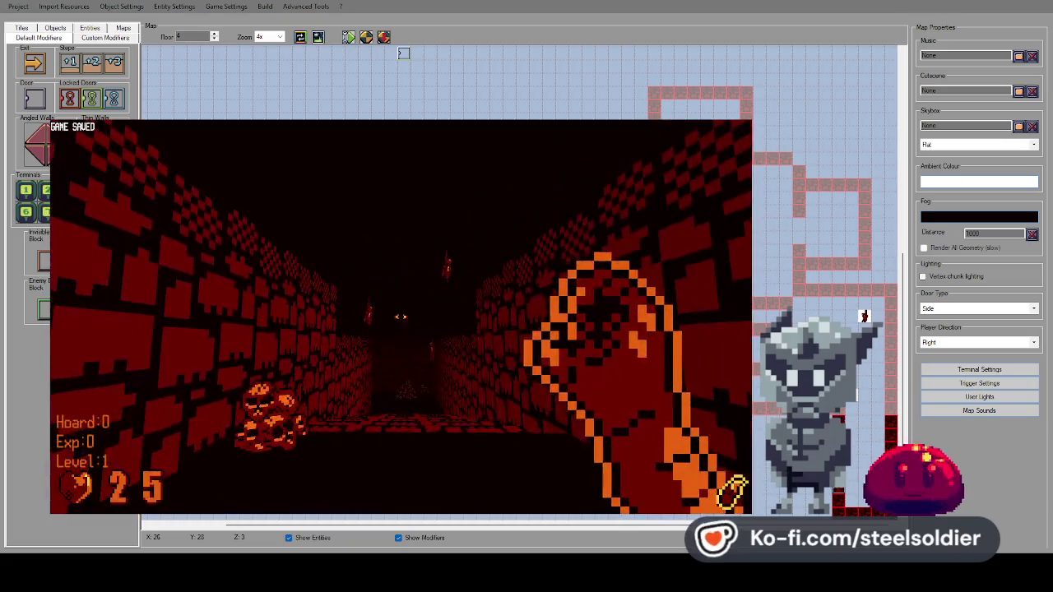
Walk from the start down the long brick corridor to the far wall.
key(Left)
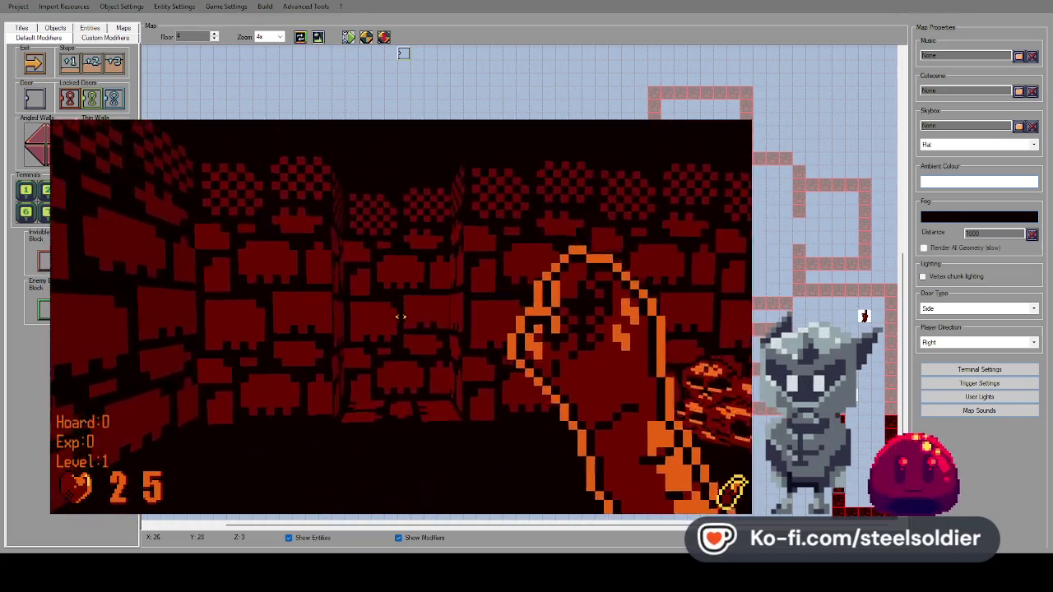
key(Up)
key(Right)
key(Up)
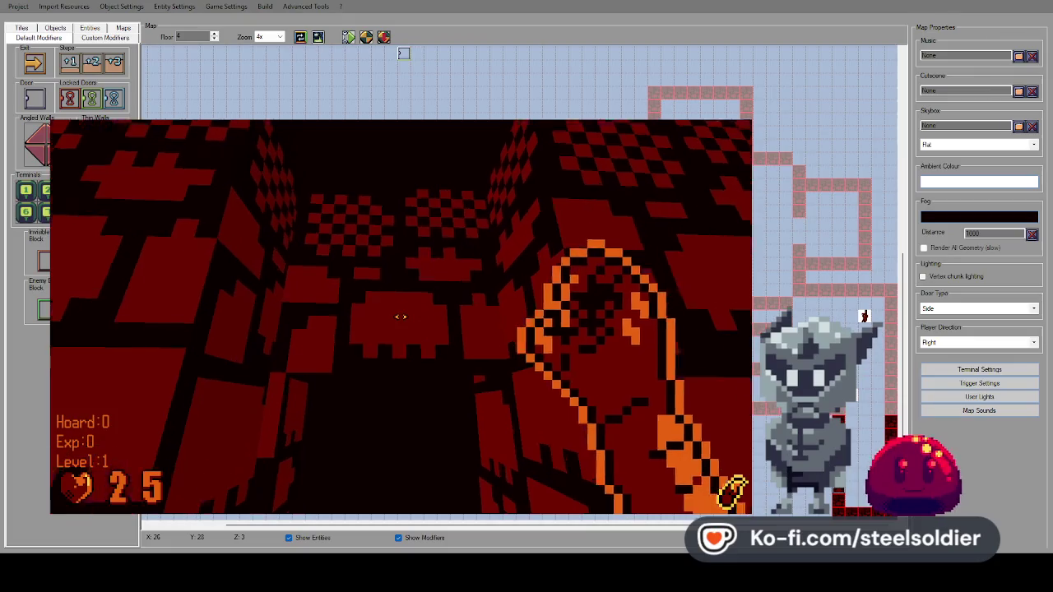
key(Left)
key(Up)
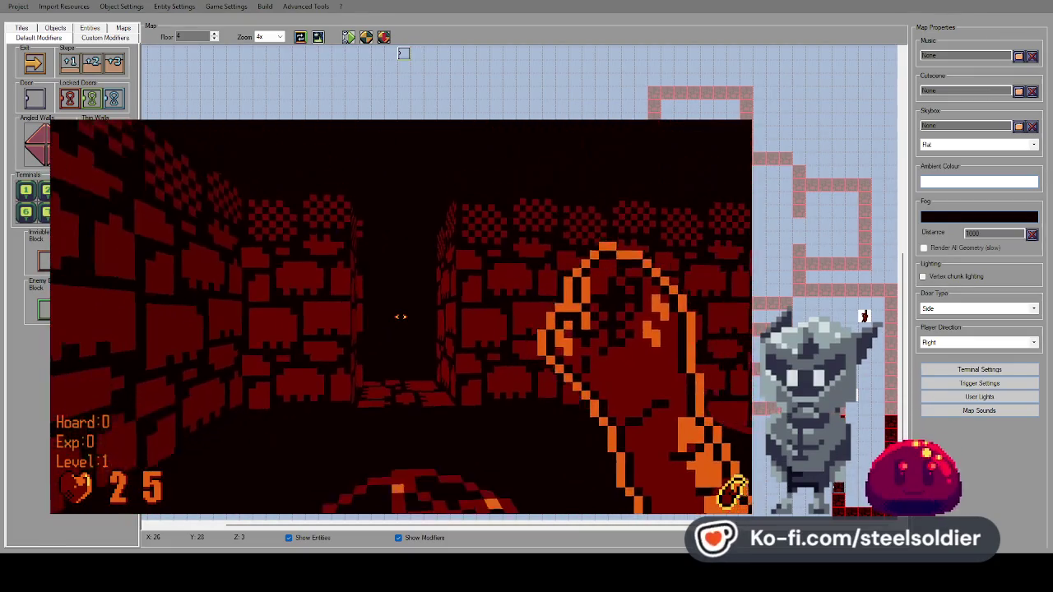
key(Up)
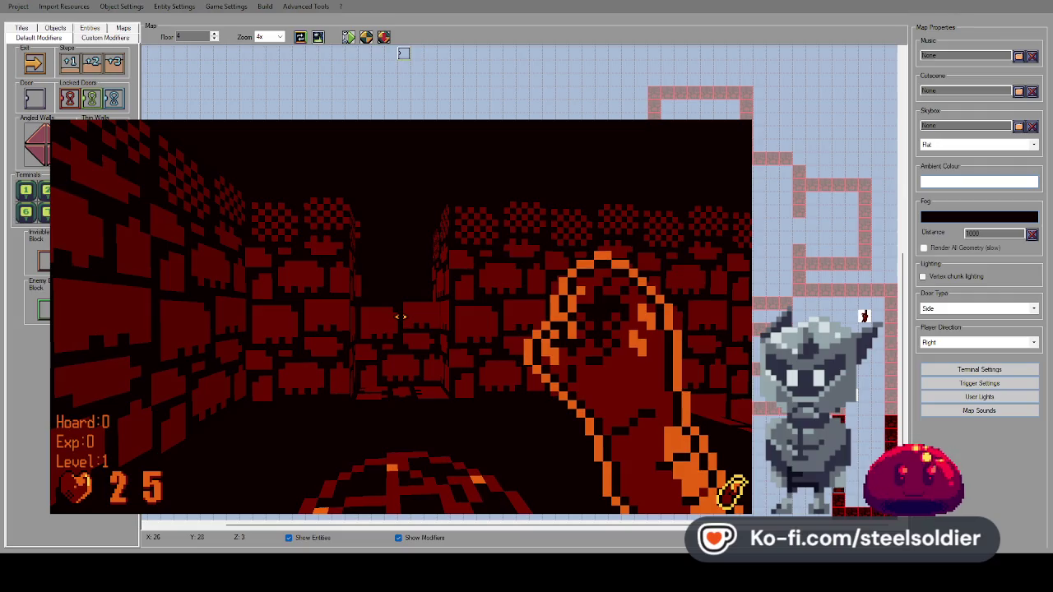
key(Up)
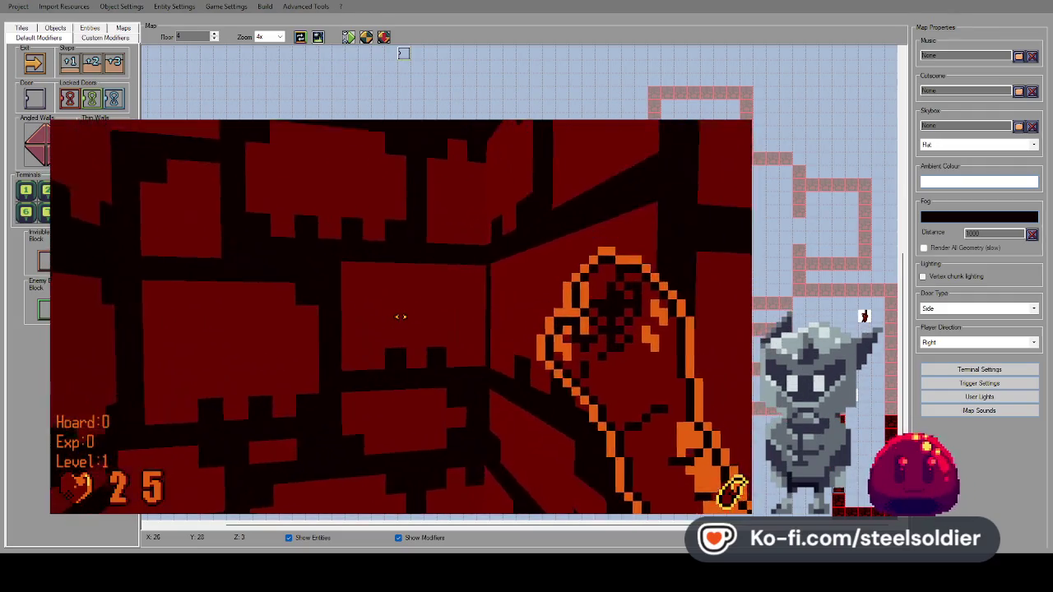
Turn into the dark corridor and walk through it up to the brick wall.
key(Left)
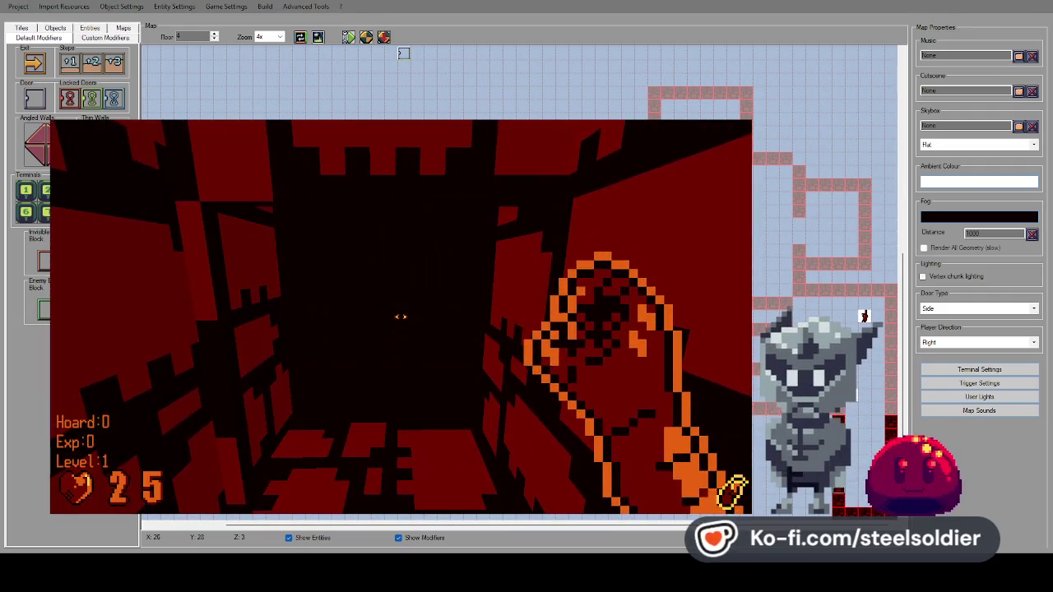
key(Up)
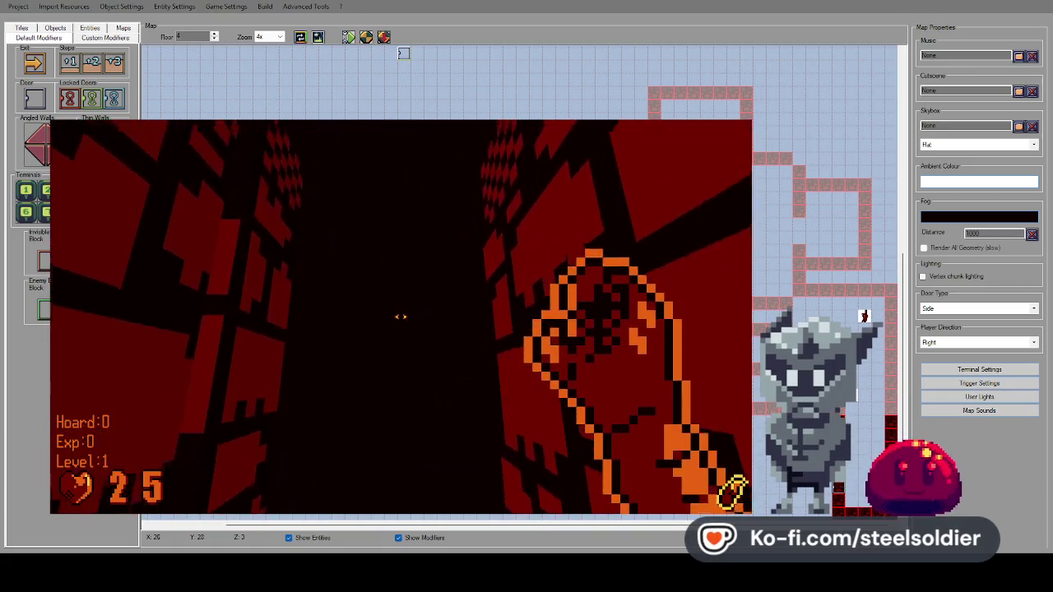
key(Up)
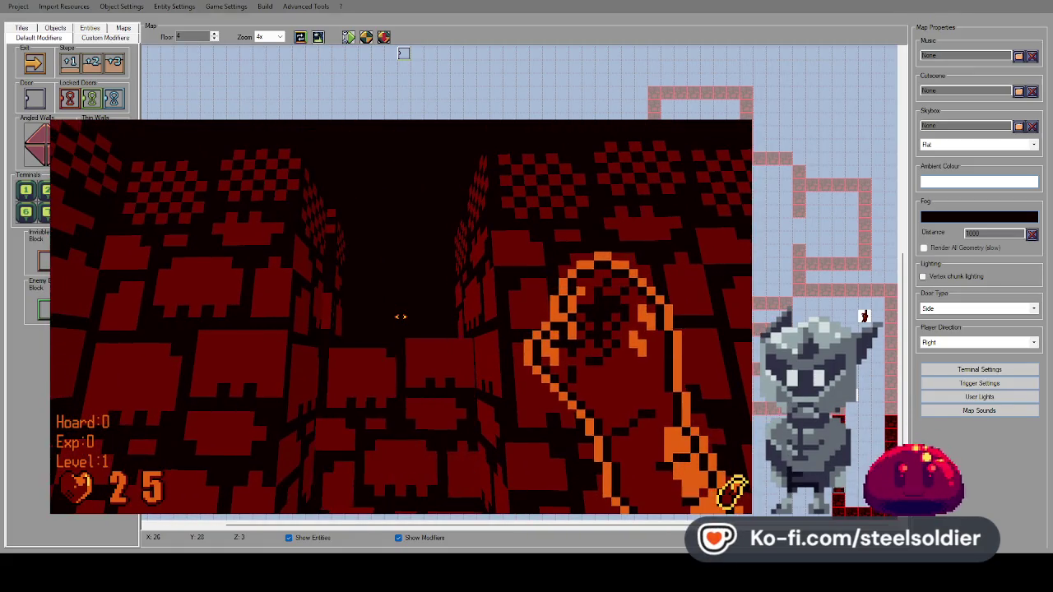
key(Up)
key(Up)
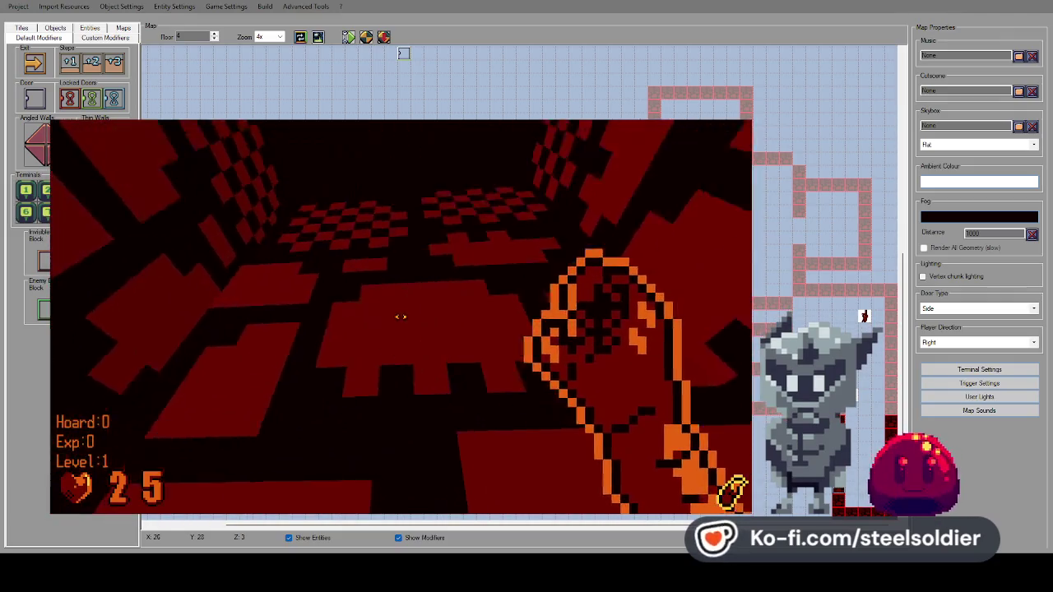
key(Left)
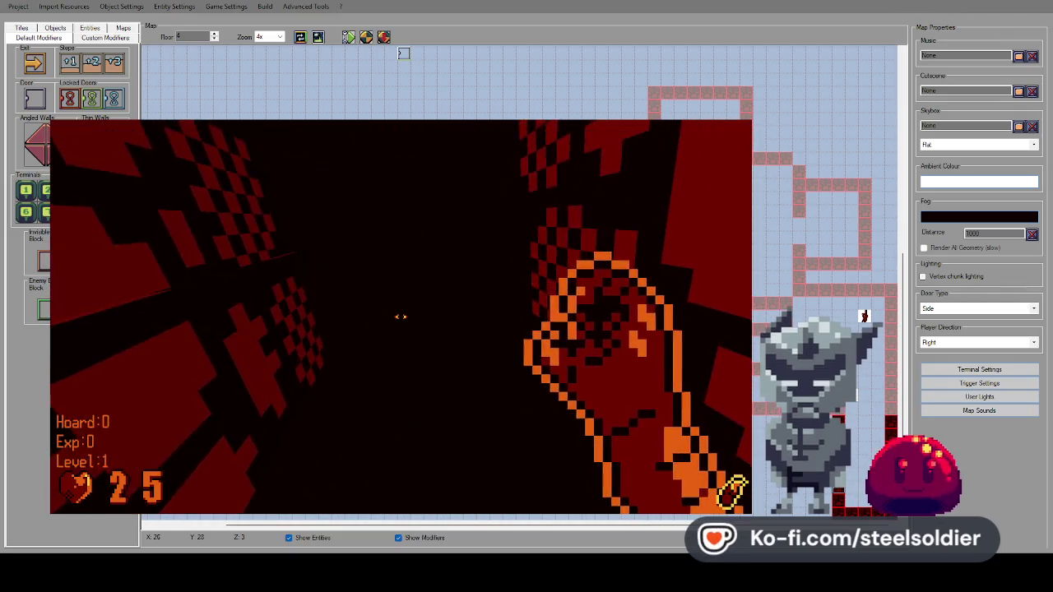
key(Up)
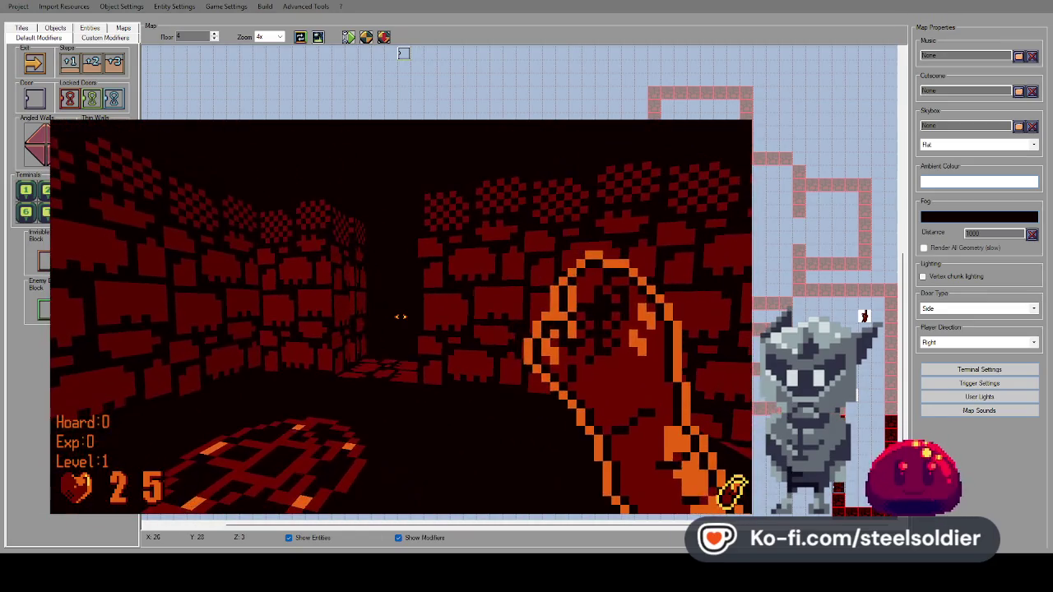
key(Left)
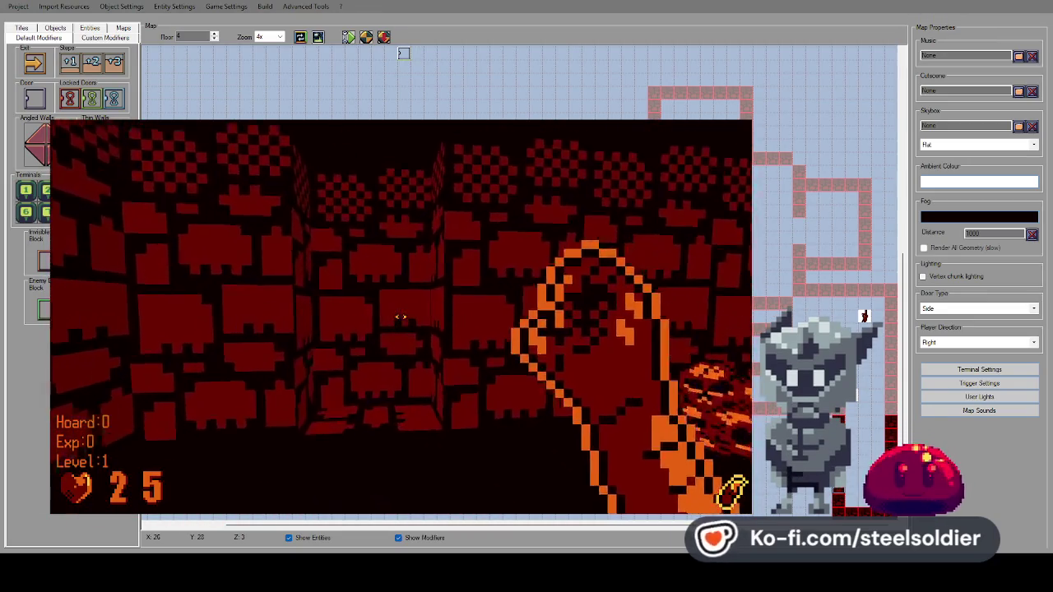
key(Left)
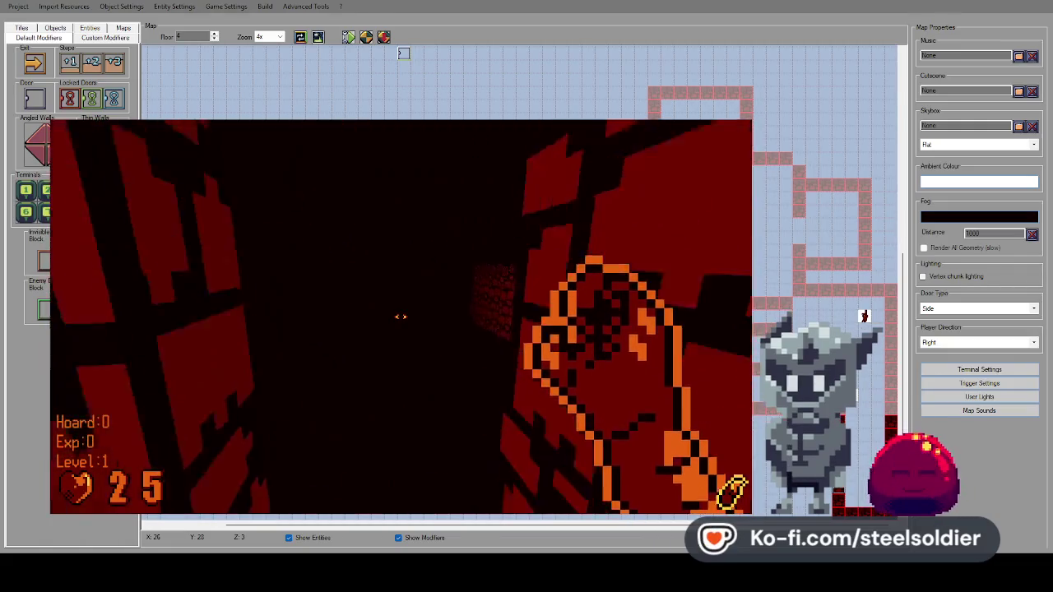
key(Up)
key(Up)
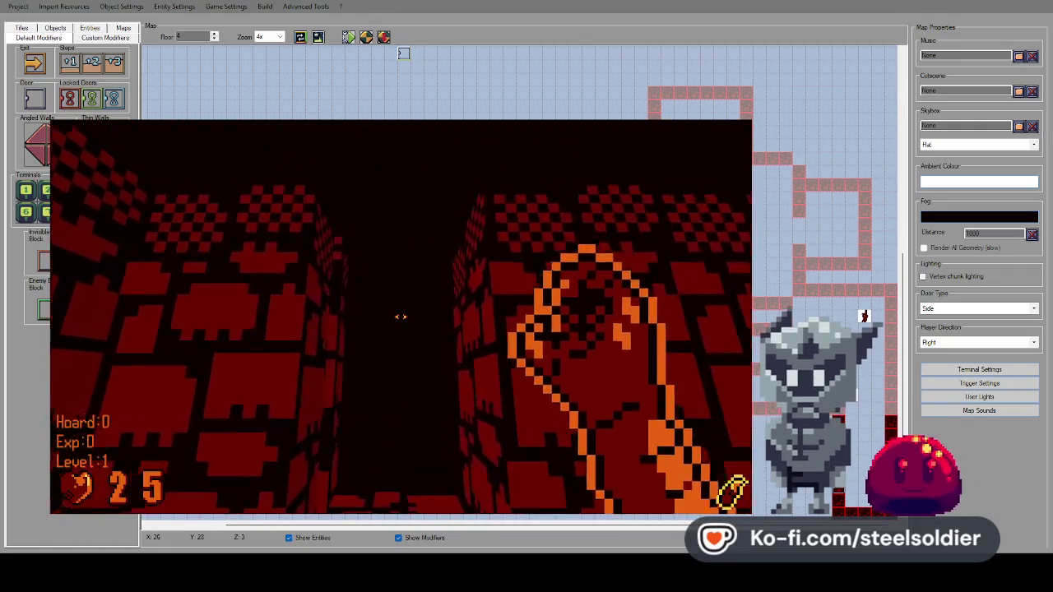
key(Right)
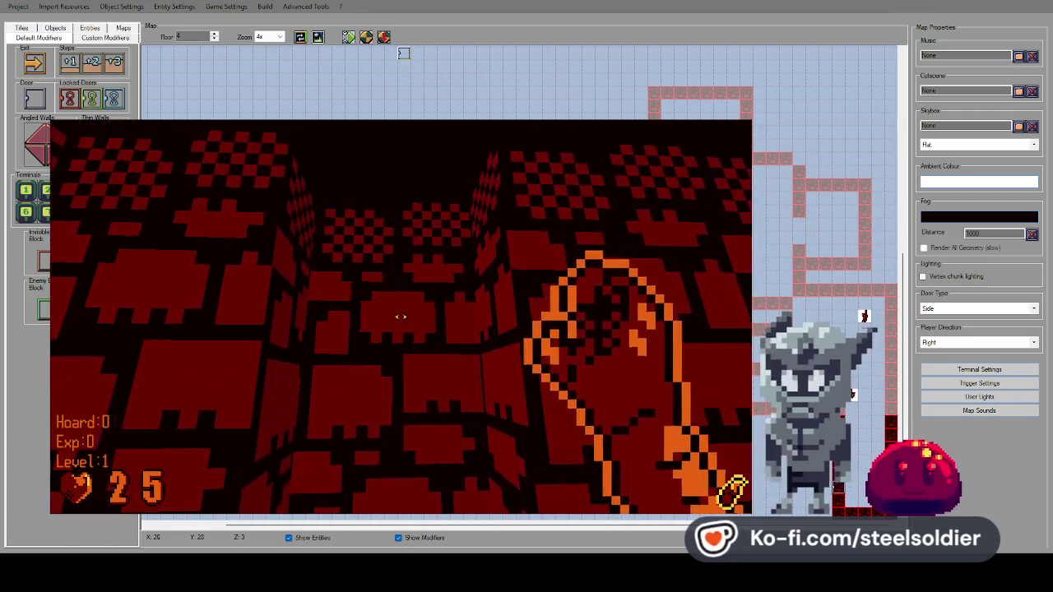
key(Up)
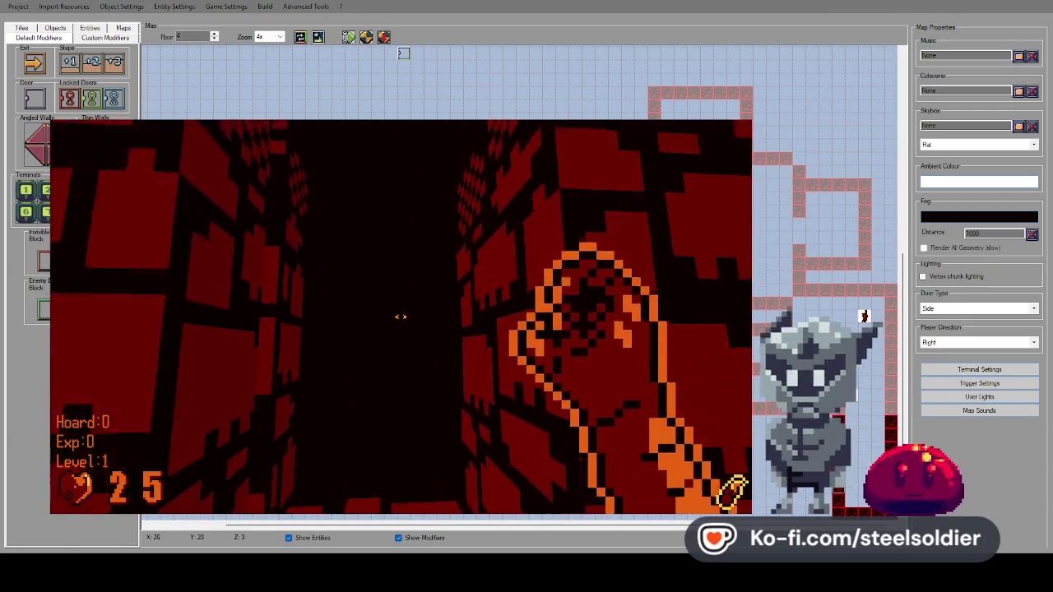
key(Up)
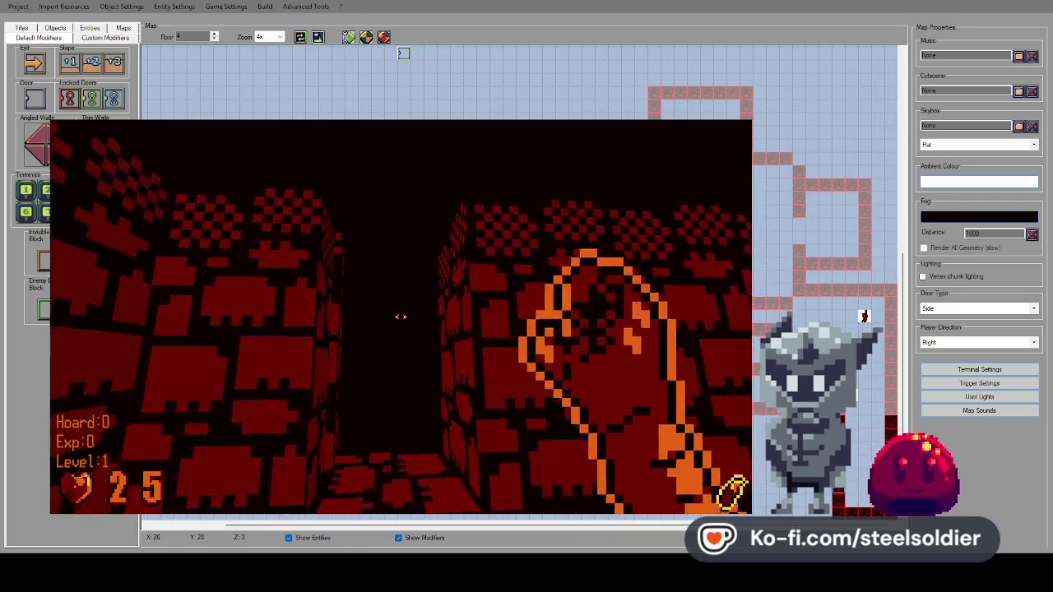
key(Up)
Back away from the brick block and follow the brick-walled corridor onward.
key(Left)
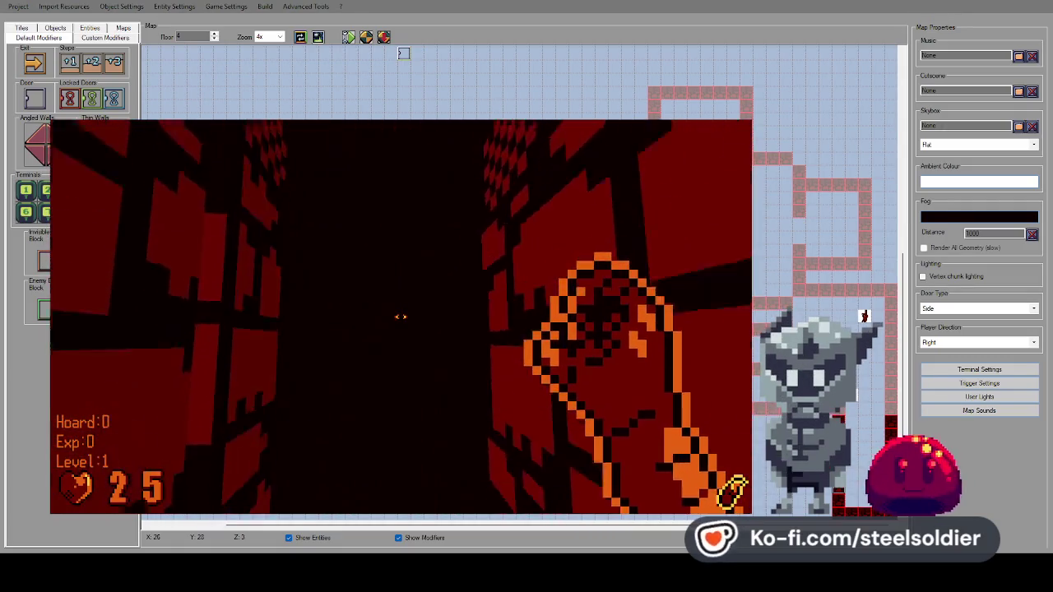
key(Down)
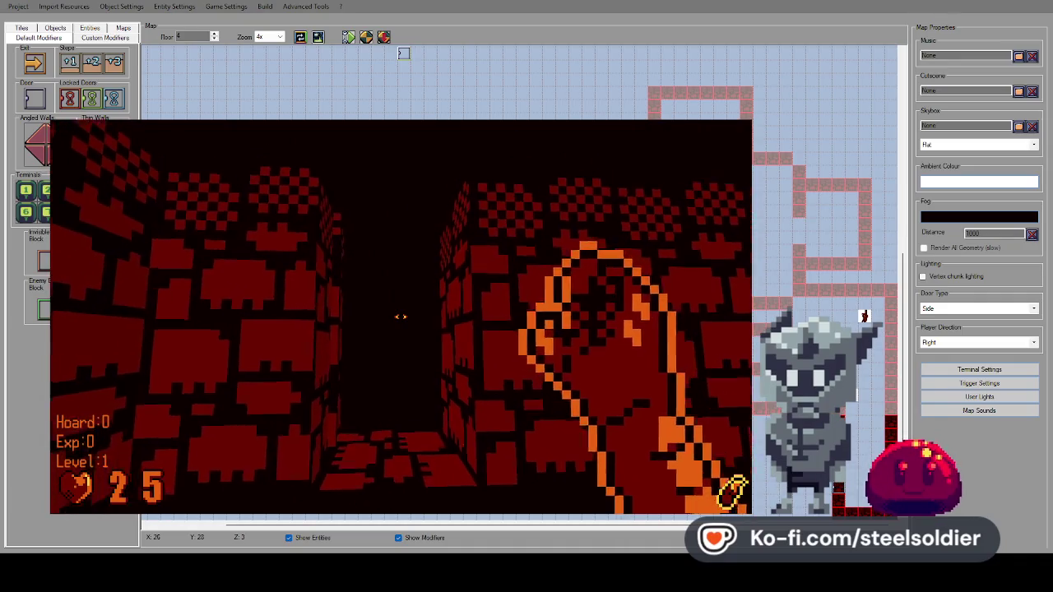
key(Left)
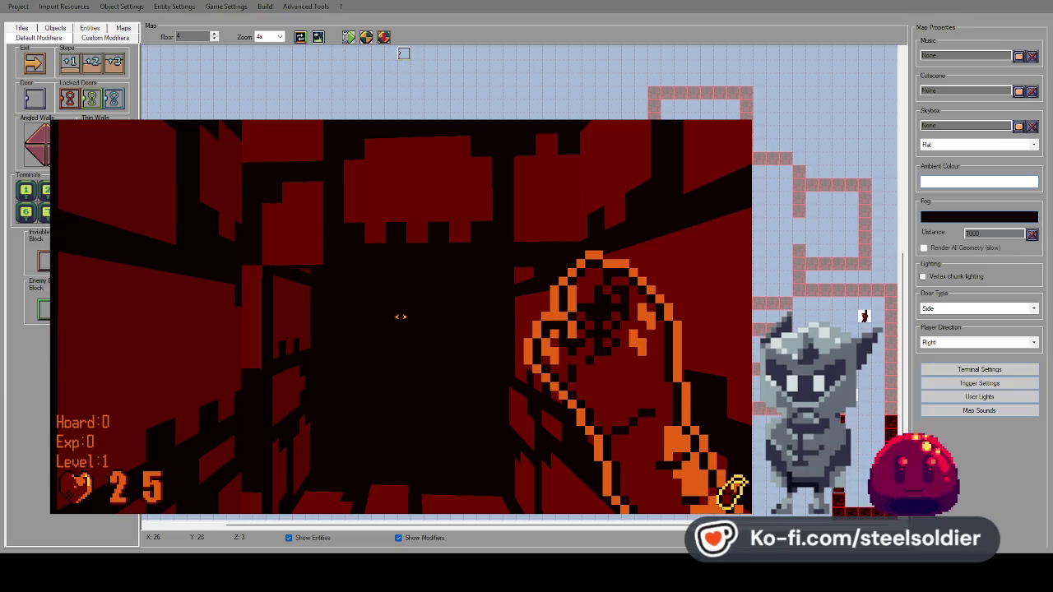
key(Up)
key(Left)
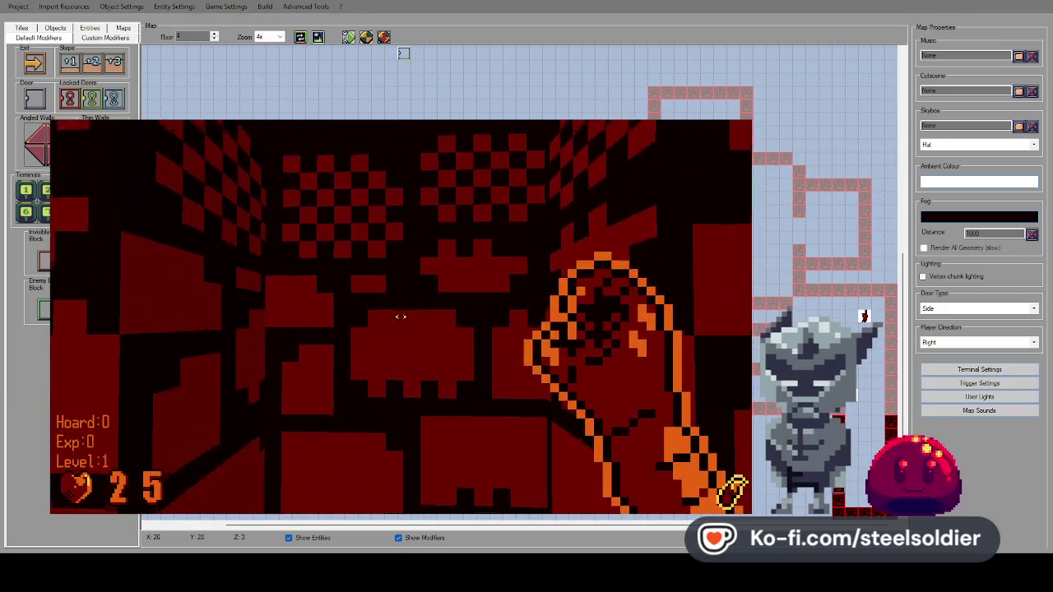
key(Left)
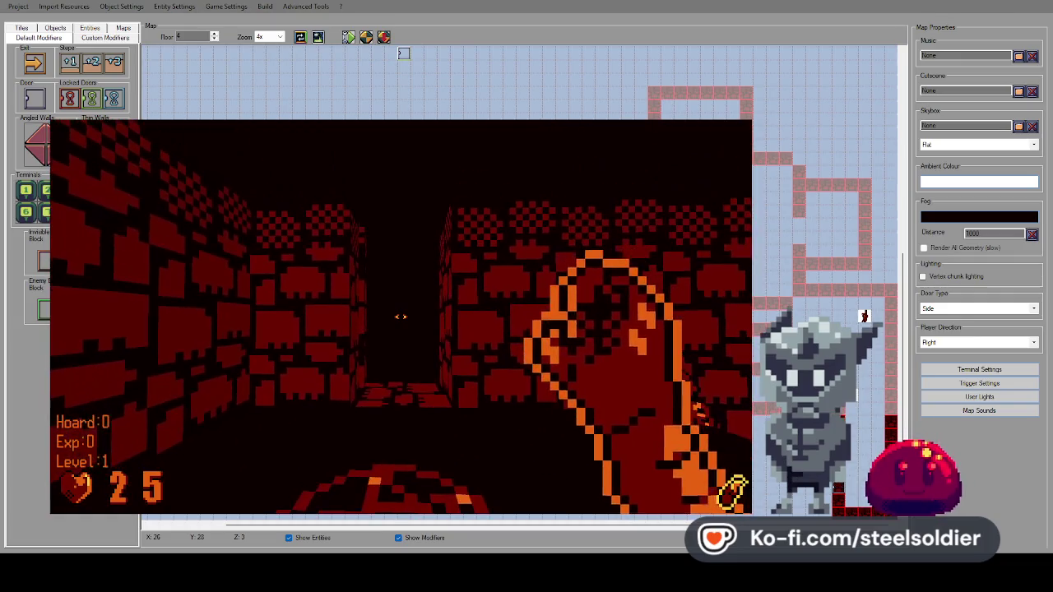
key(Up)
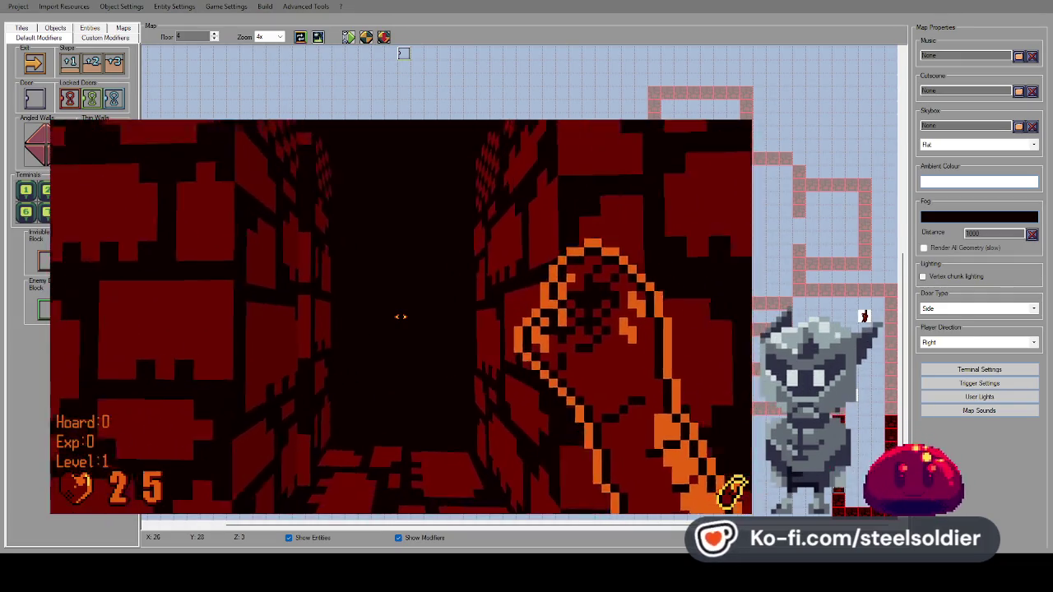
key(Right)
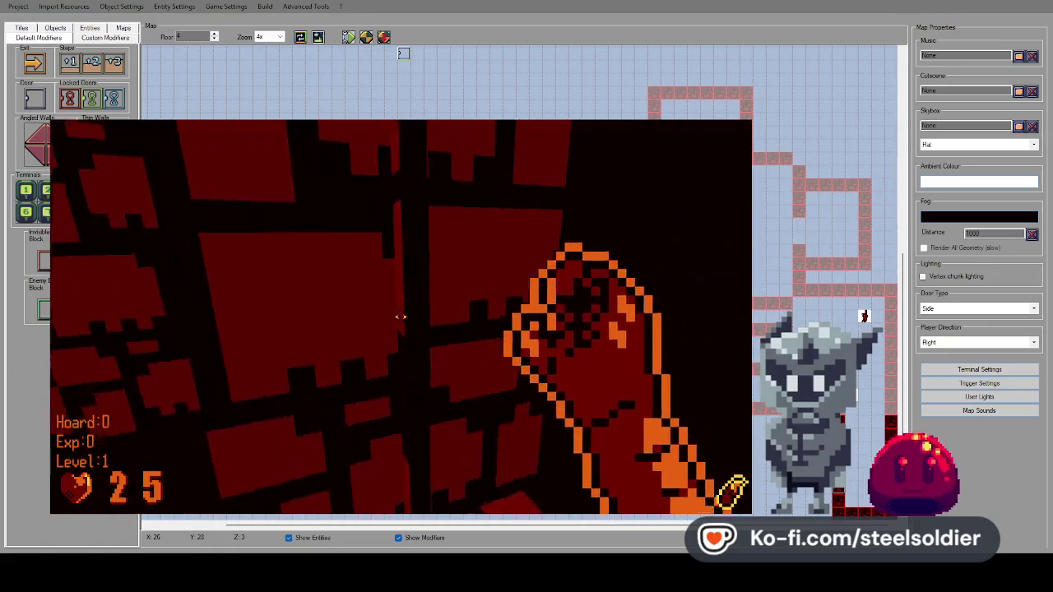
key(Right)
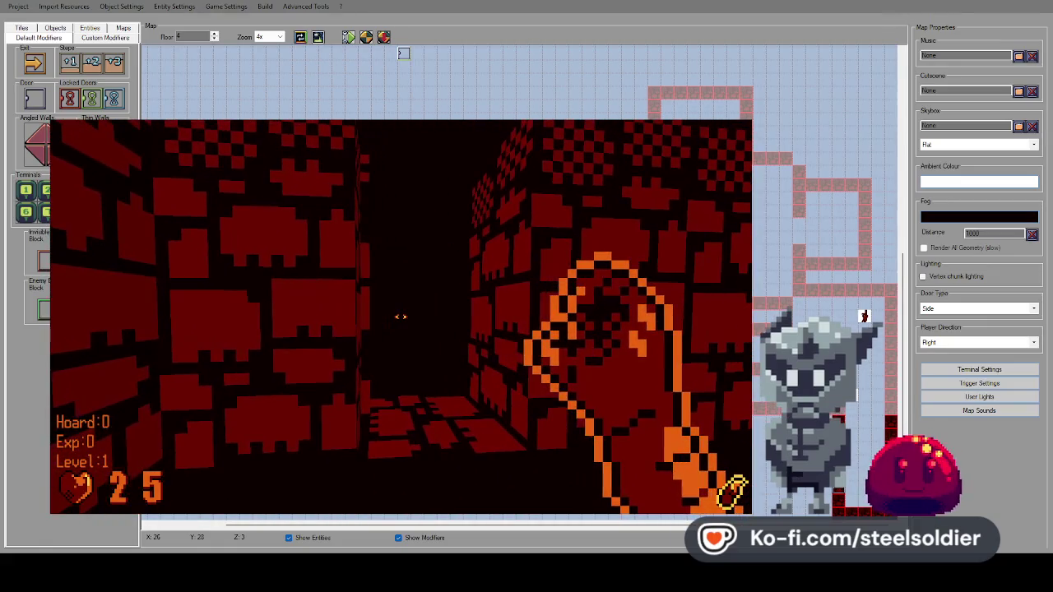
key(Up)
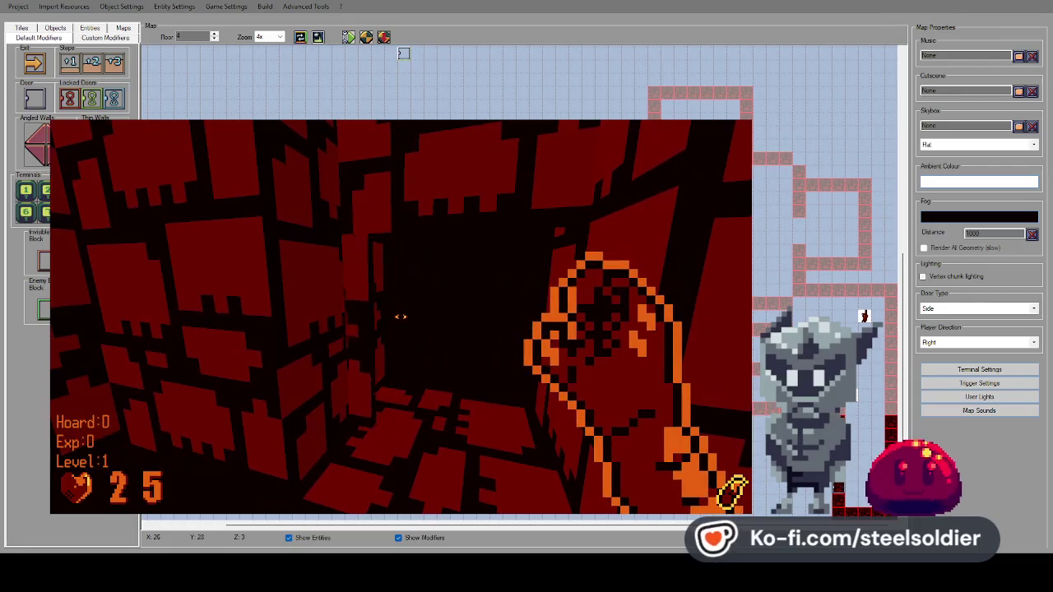
Walk through the checkered red room into the next corridor, then quit with Esc.
key(Right)
key(Up)
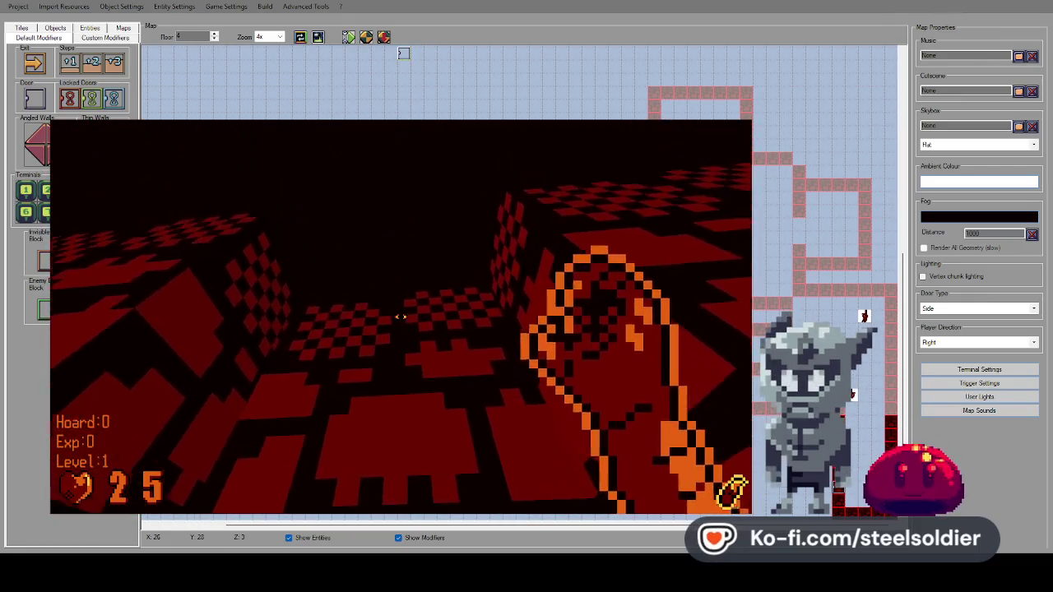
key(Up)
key(Up)
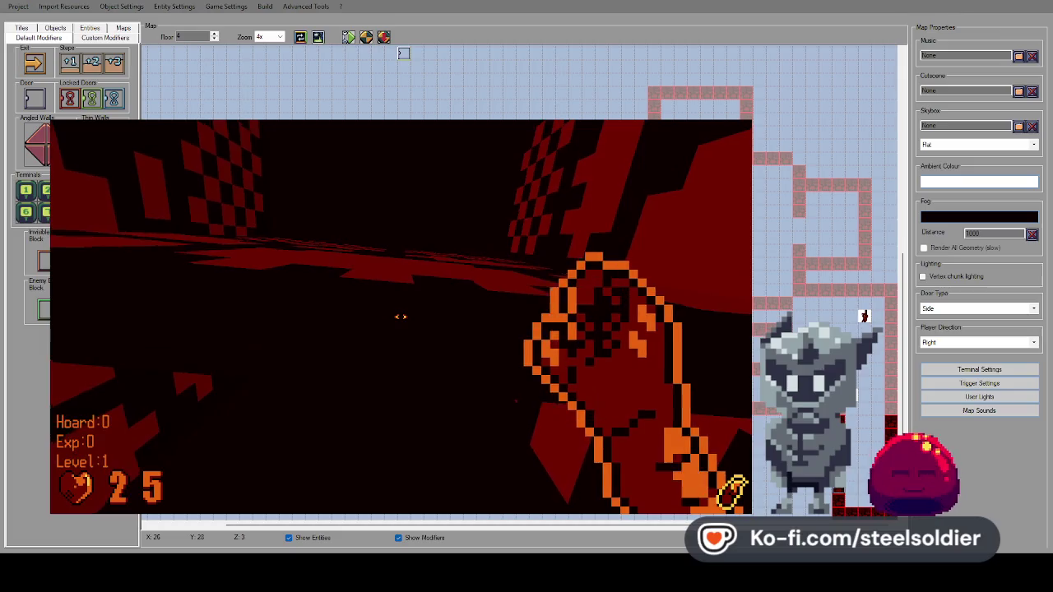
key(Up)
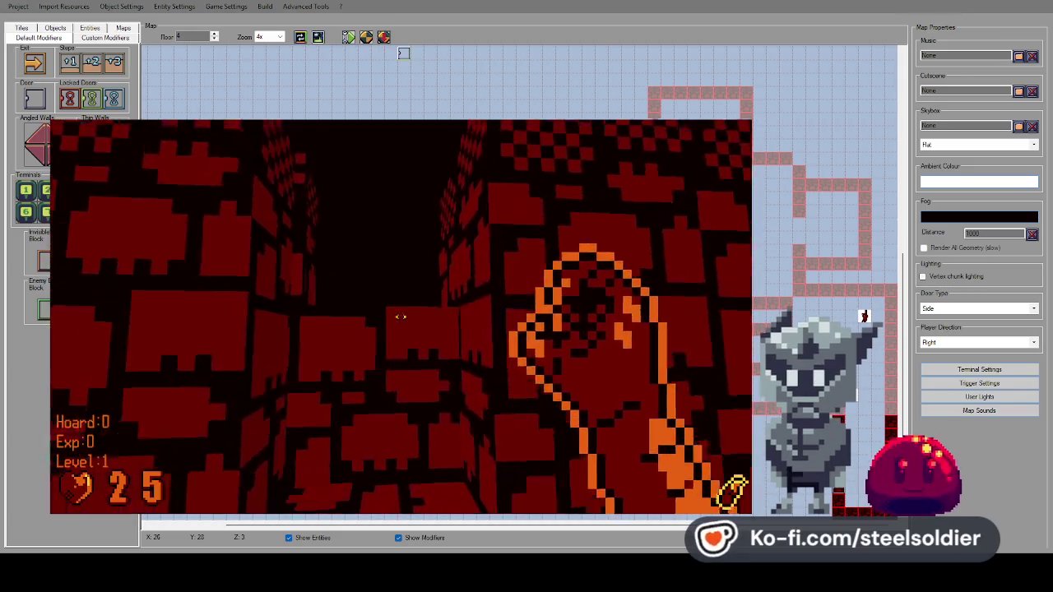
key(Up)
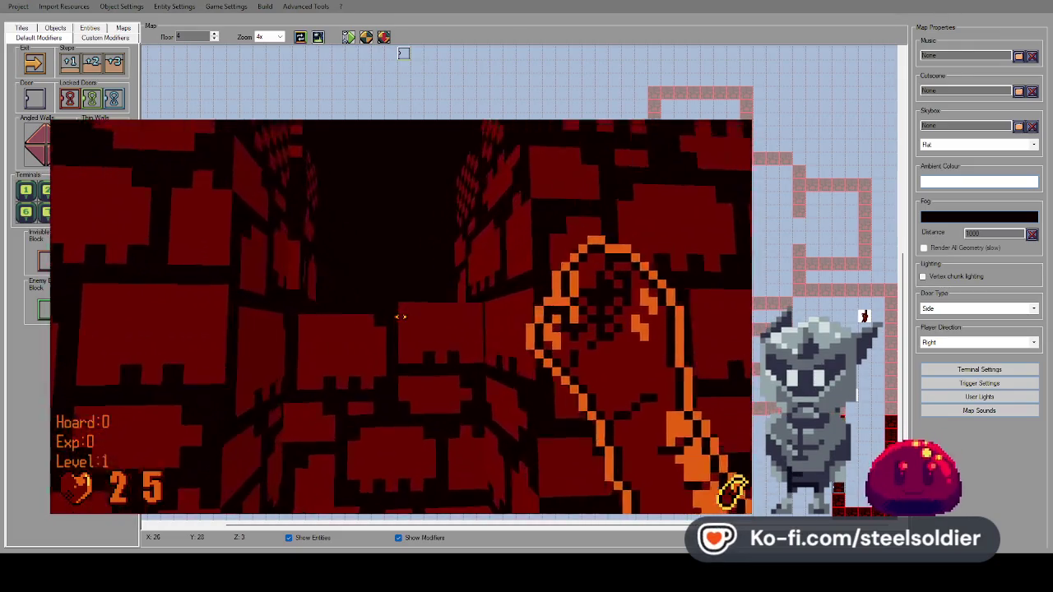
key(Up)
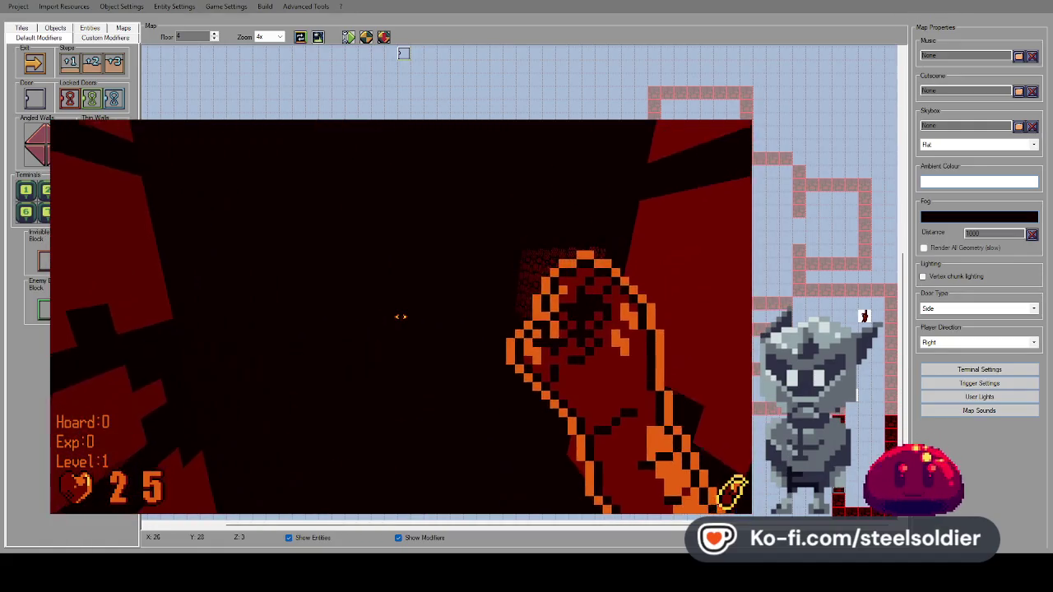
key(Up)
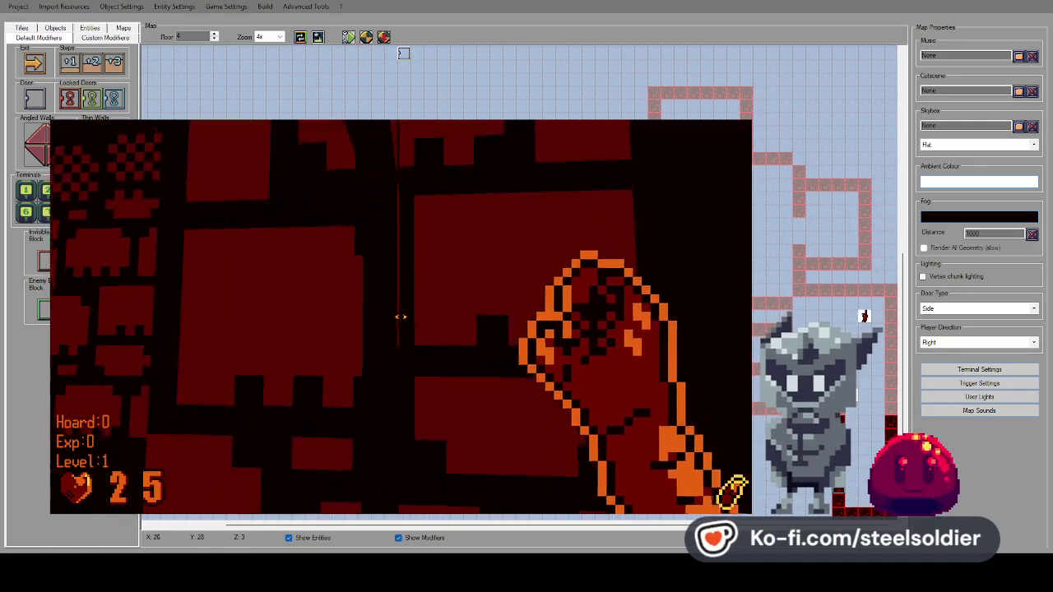
key(Up)
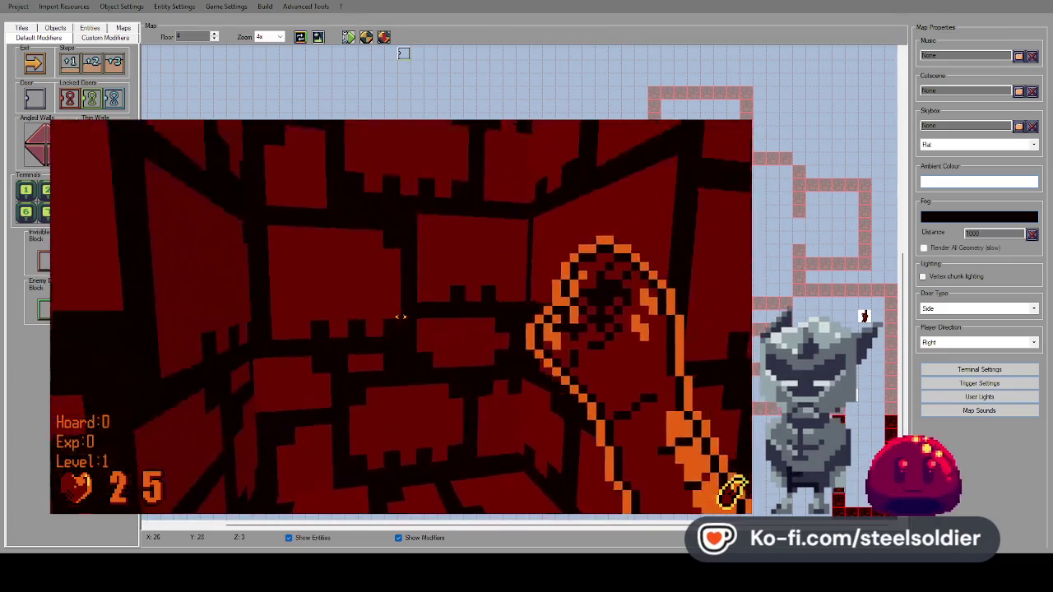
key(Right)
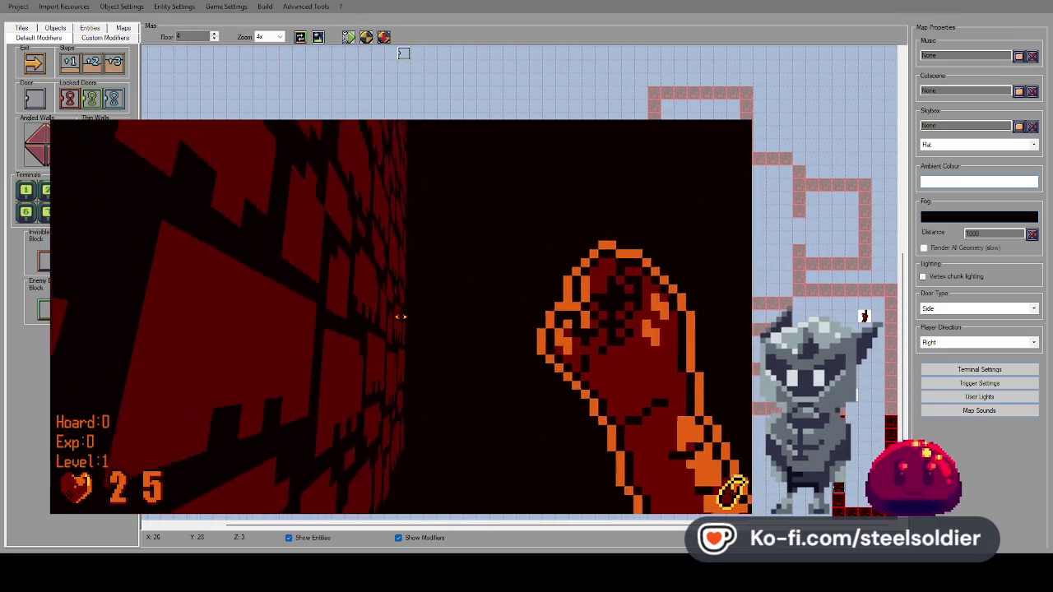
key(Escape)
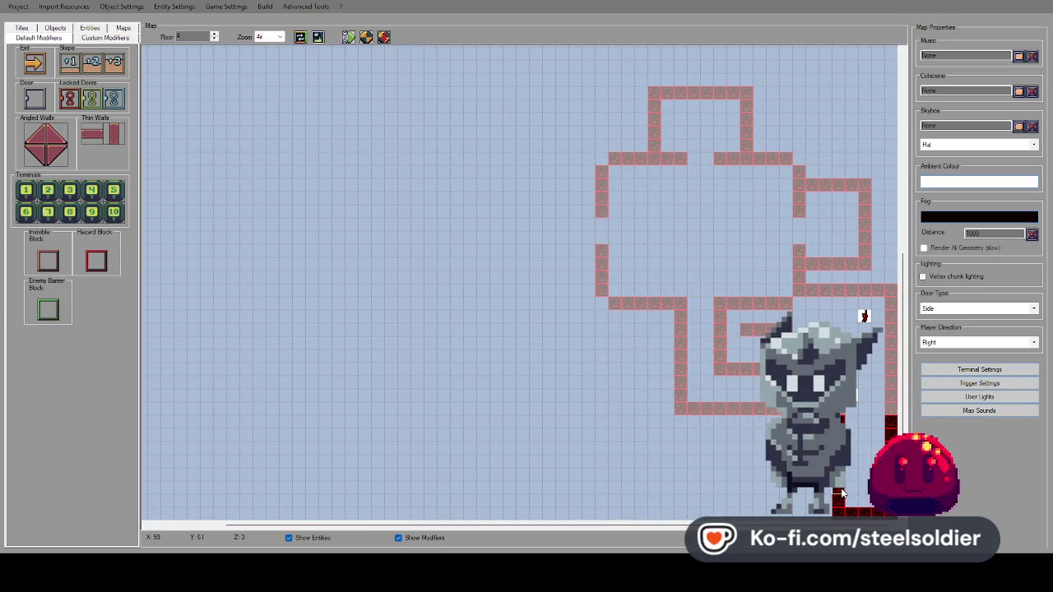
Step the Floor spinner back to floor 3 and show the wall and floor Tiles palette.
click(215, 34)
click(215, 39)
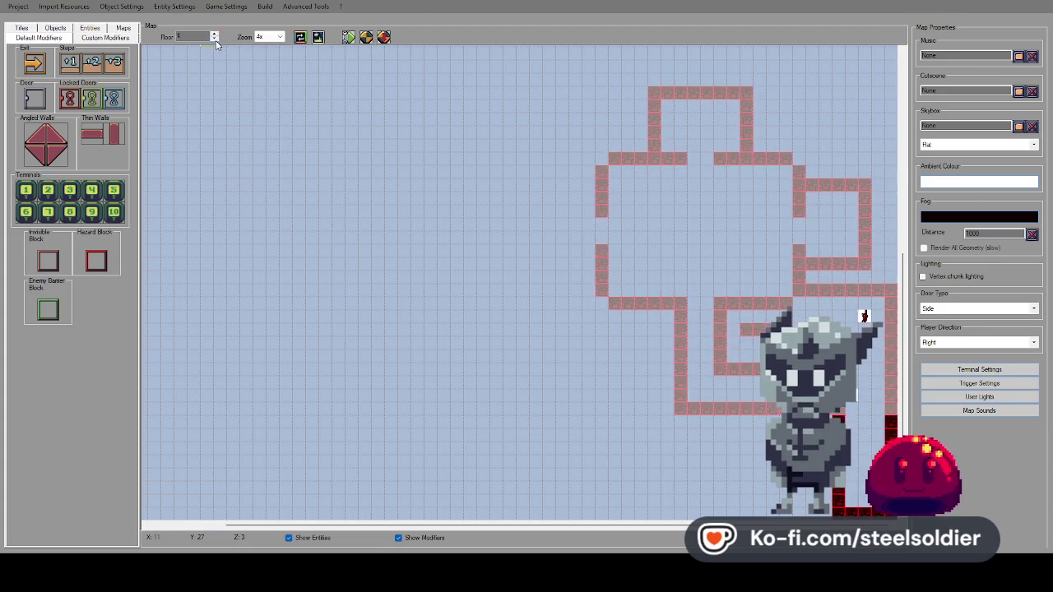
click(215, 38)
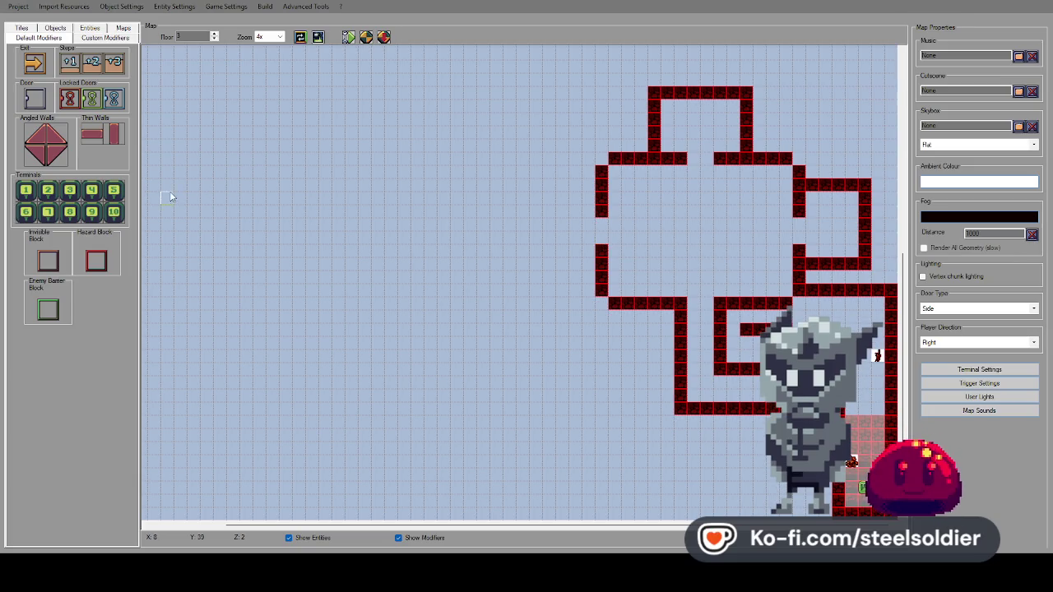
click(28, 30)
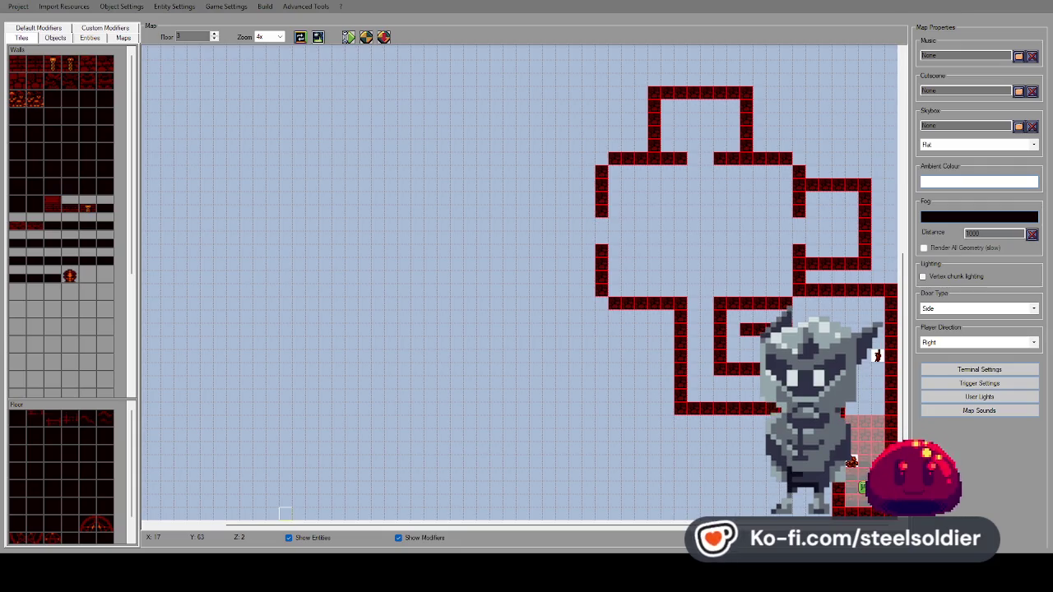
key(alt+Tab)
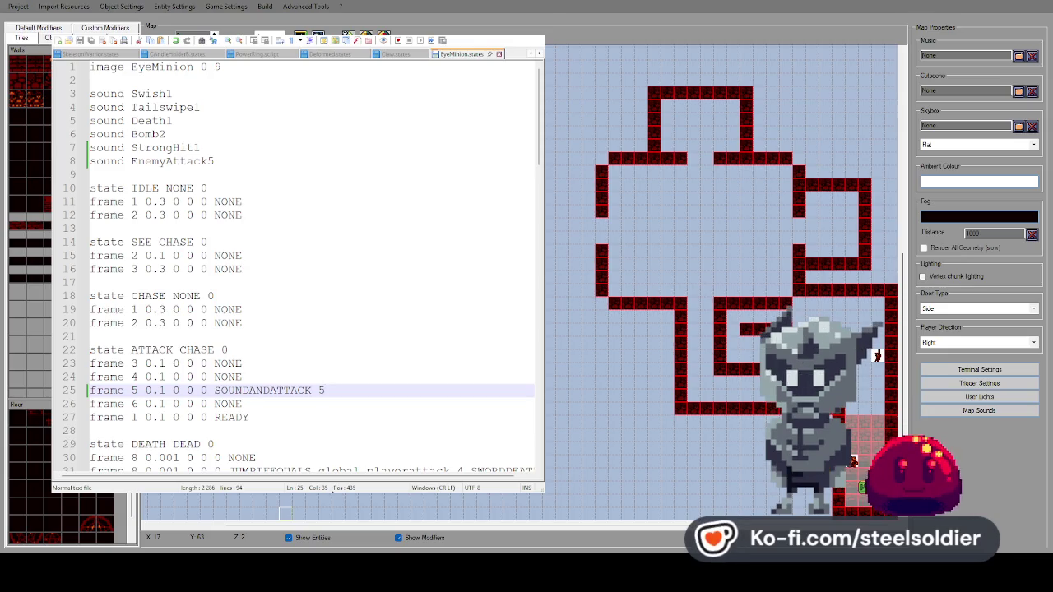
key(alt+Tab)
key(alt+Tab)
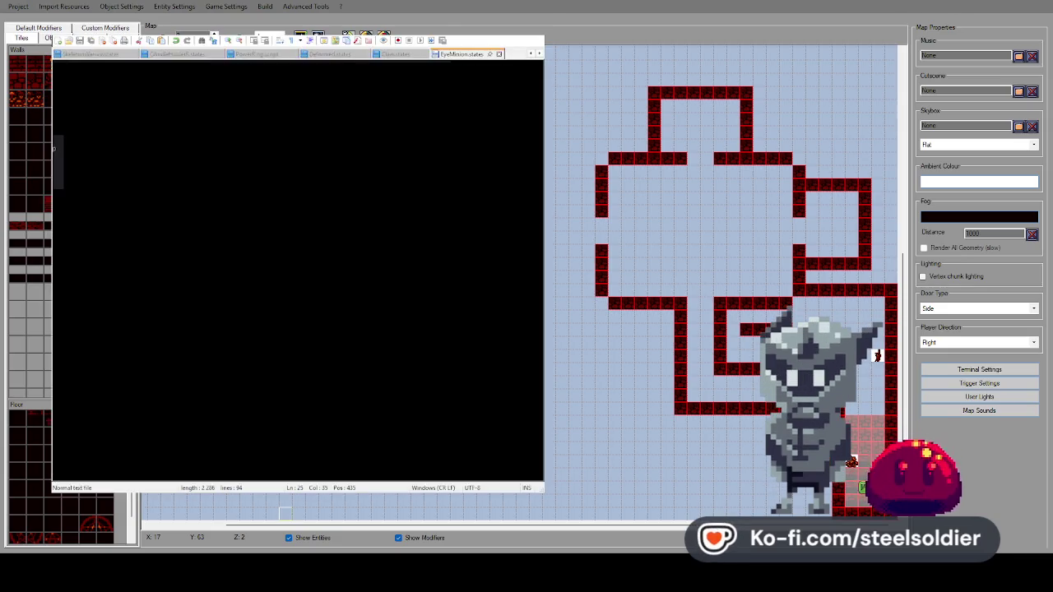
scroll(316, 362, down, 7)
scroll(301, 271, up, 7)
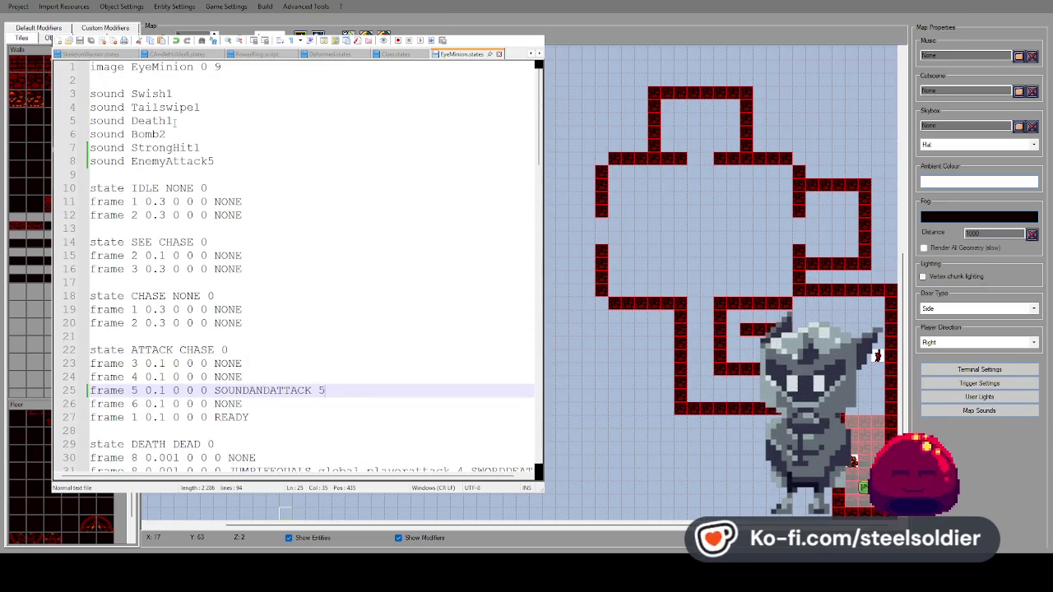
scroll(212, 215, down, 1)
scroll(212, 215, up, 1)
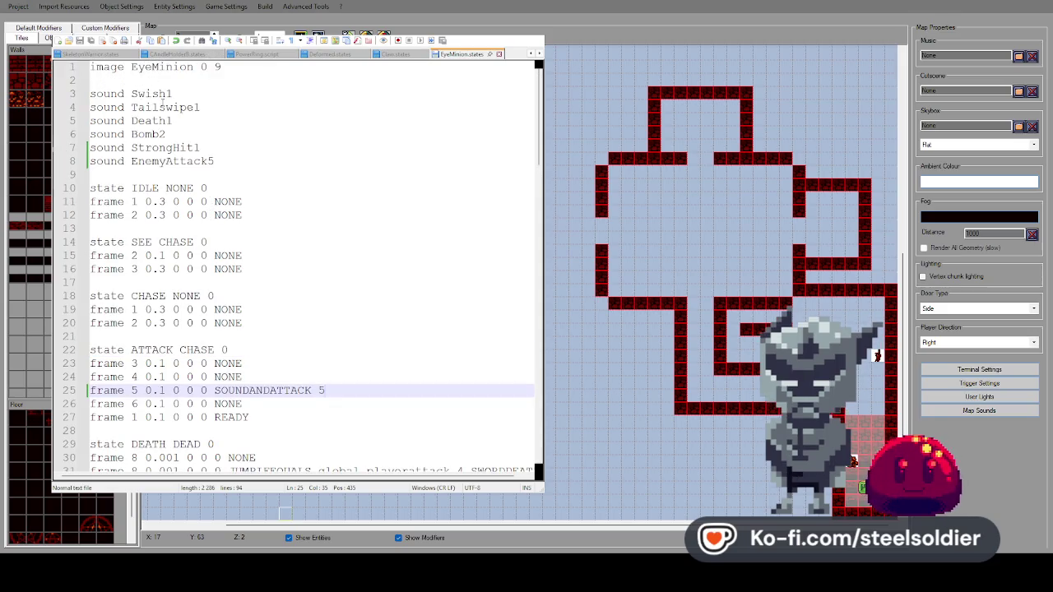
scroll(210, 208, down, 20)
scroll(209, 202, up, 7)
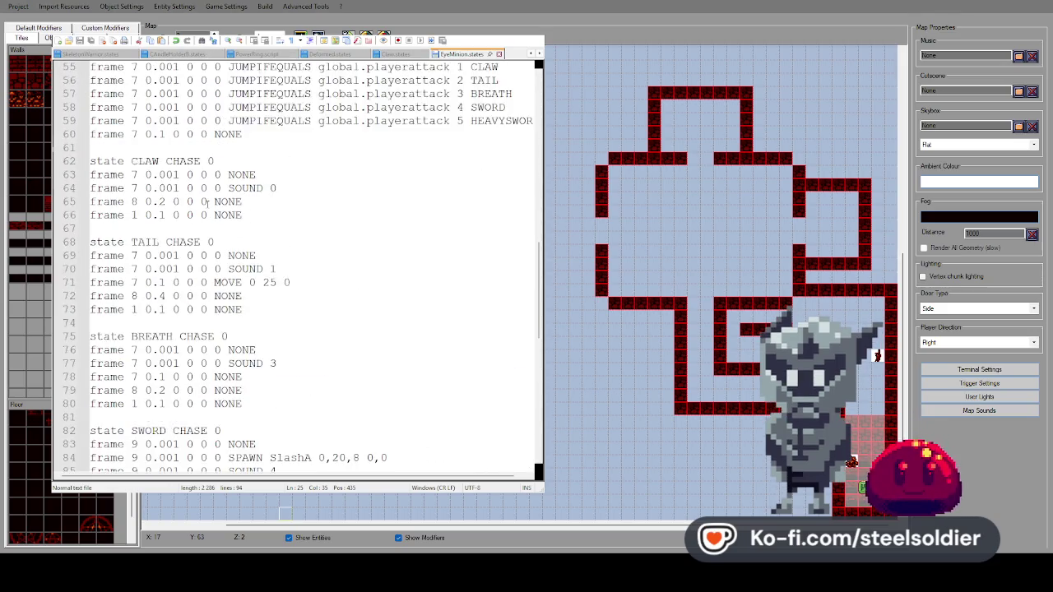
click(435, 175)
scroll(433, 181, up, 15)
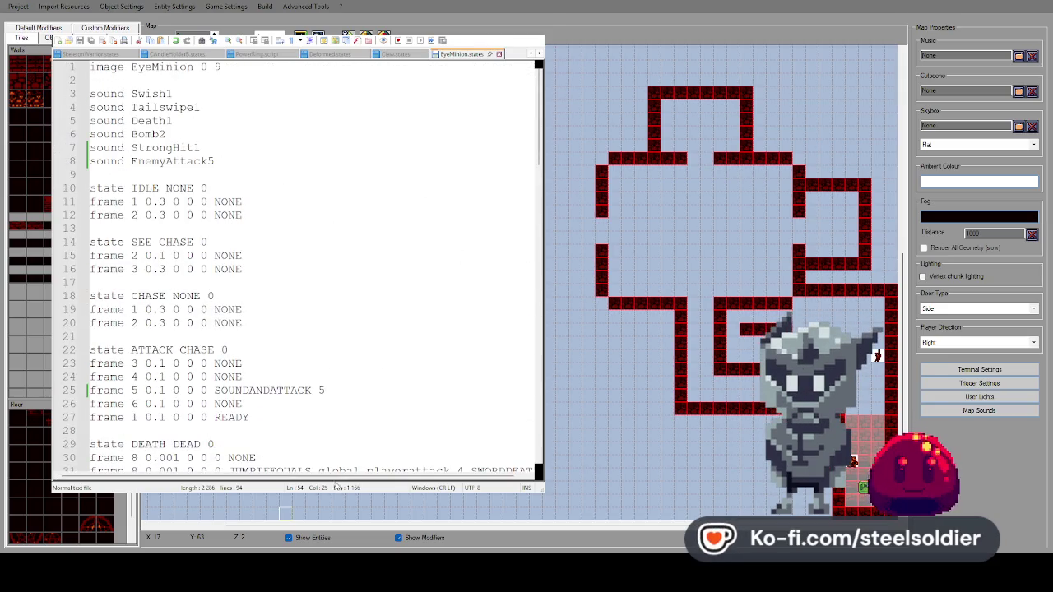
key(alt+Tab)
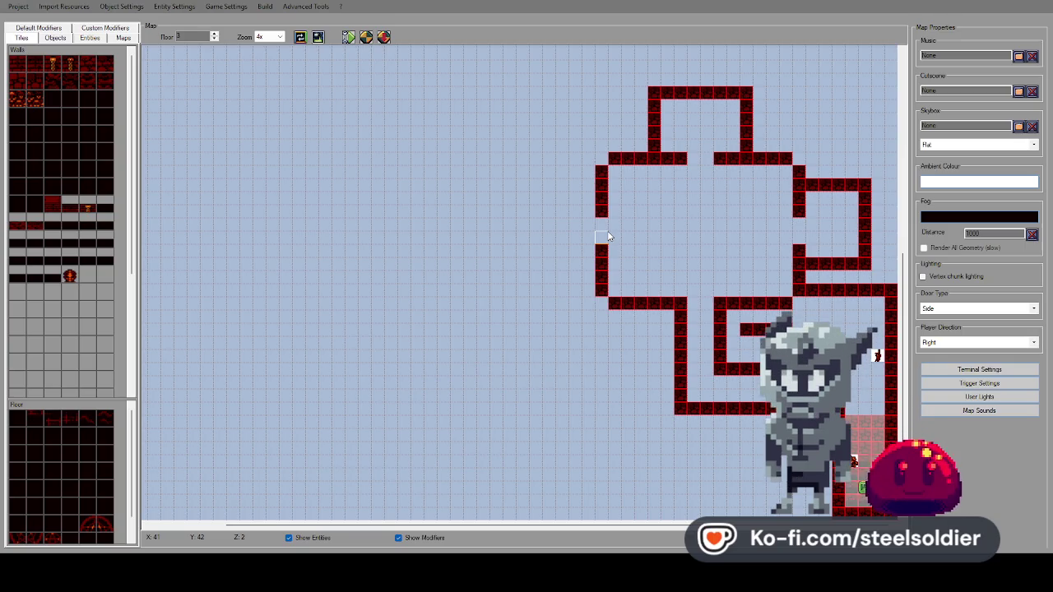
scroll(83, 472, down, 1)
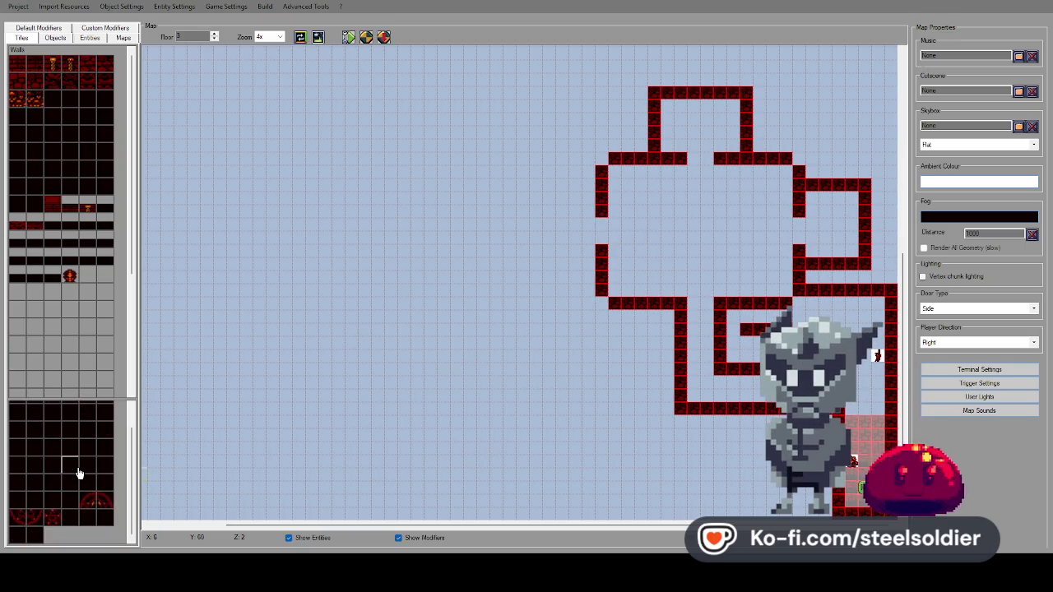
scroll(85, 471, up, 1)
scroll(91, 341, down, 3)
scroll(93, 352, up, 3)
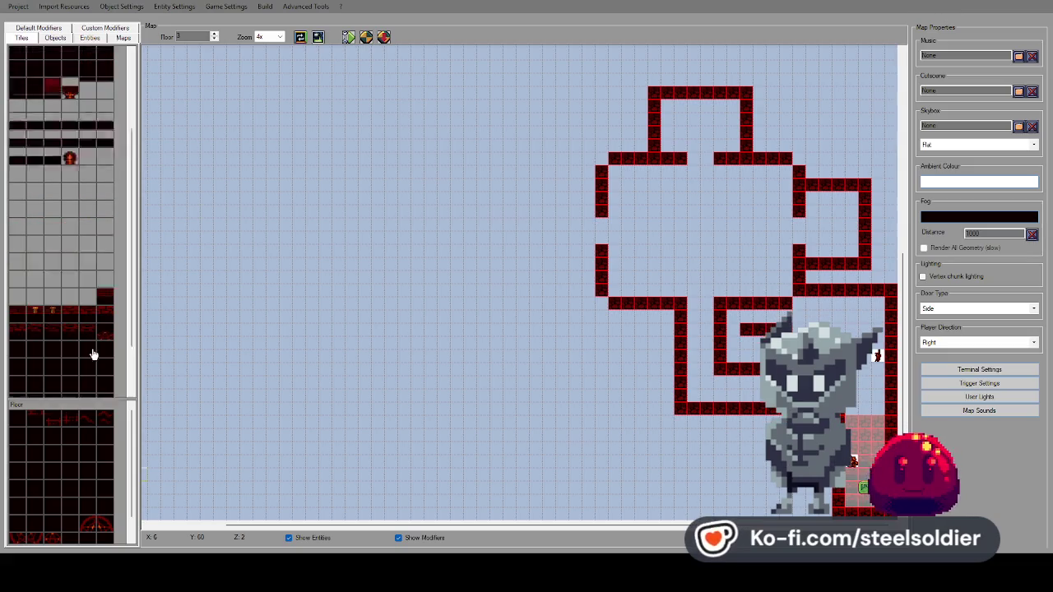
scroll(93, 352, down, 3)
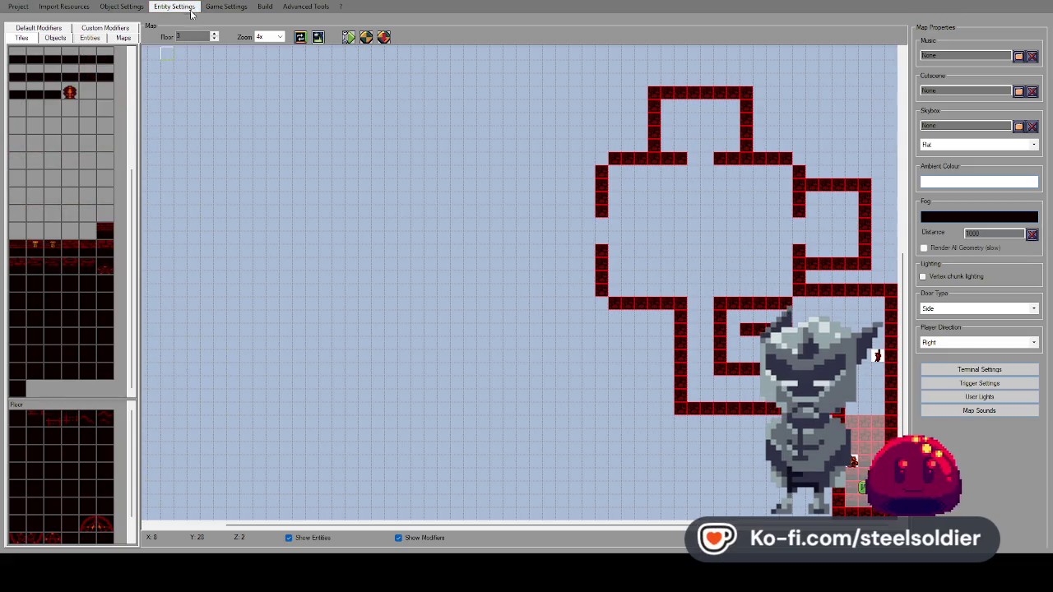
click(478, 329)
scroll(259, 290, up, 8)
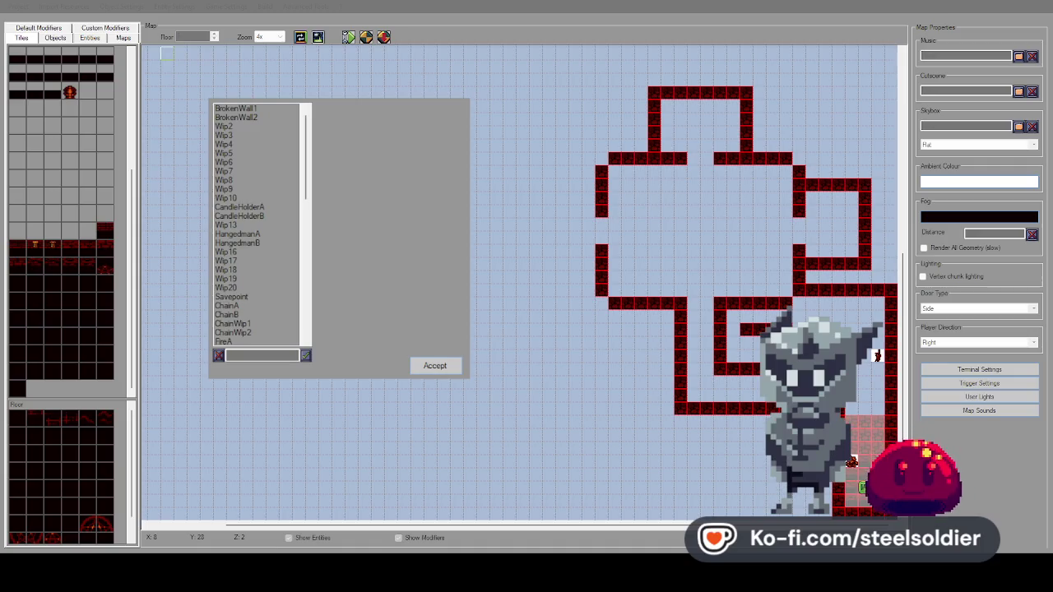
click(435, 366)
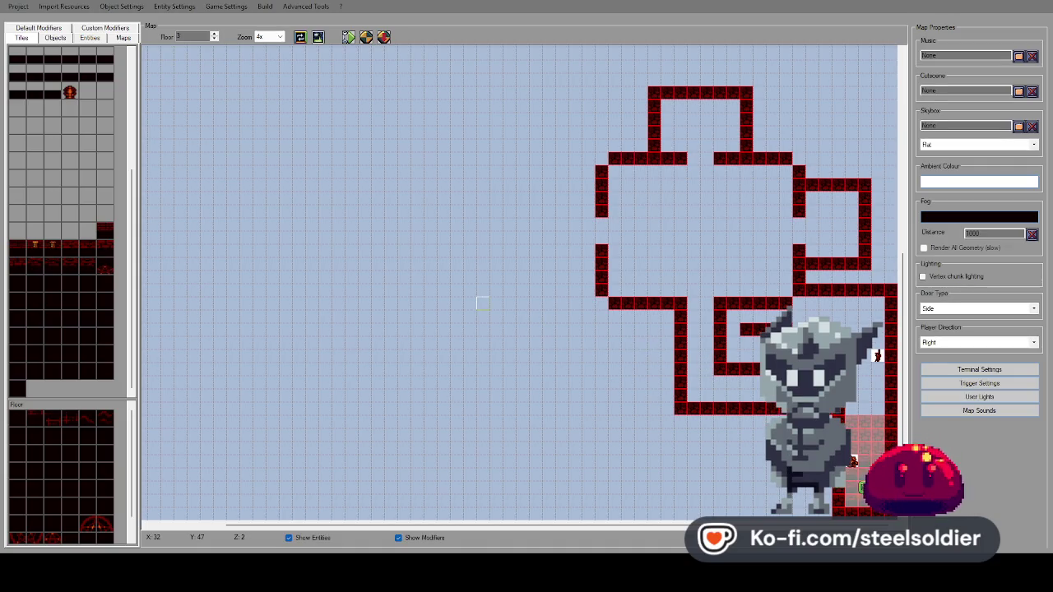
scroll(105, 151, up, 4)
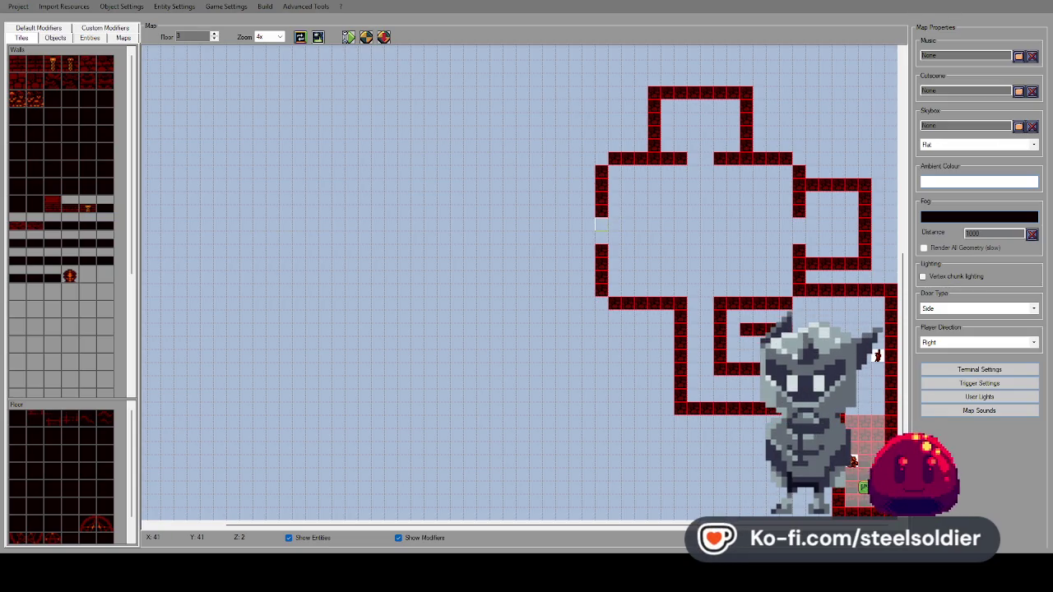
scroll(66, 222, down, 5)
scroll(66, 222, up, 5)
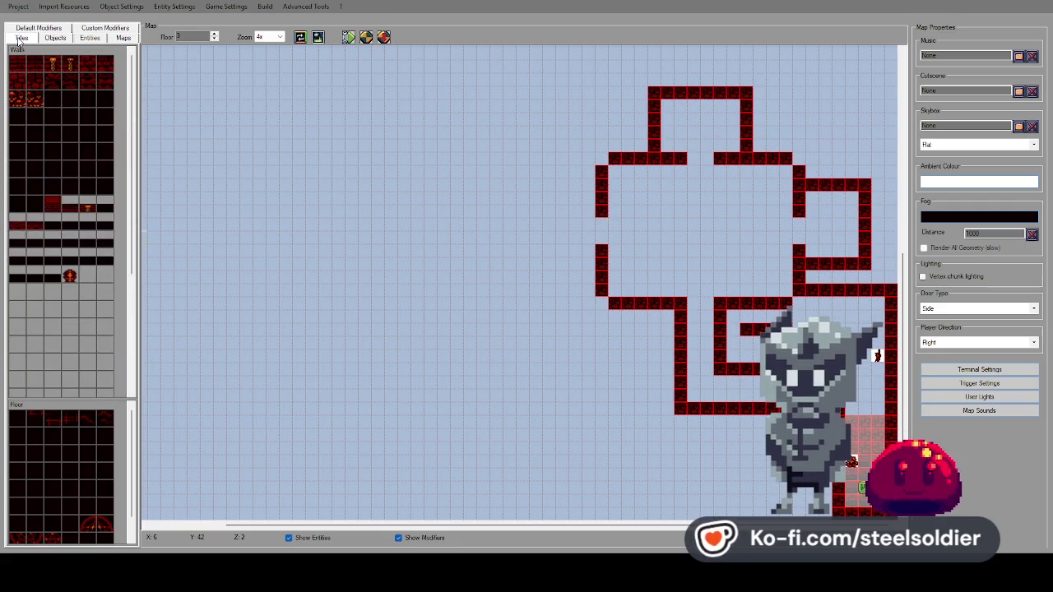
Go through Entities and Objects to the Default Modifiers list of doors, exits and terminals.
click(89, 38)
click(58, 40)
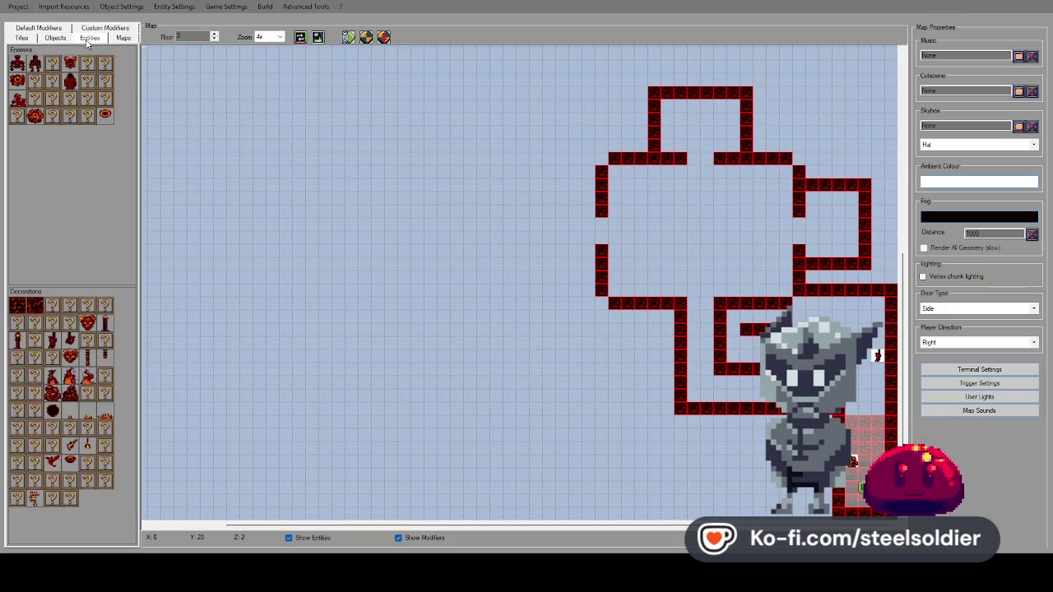
click(45, 33)
click(43, 29)
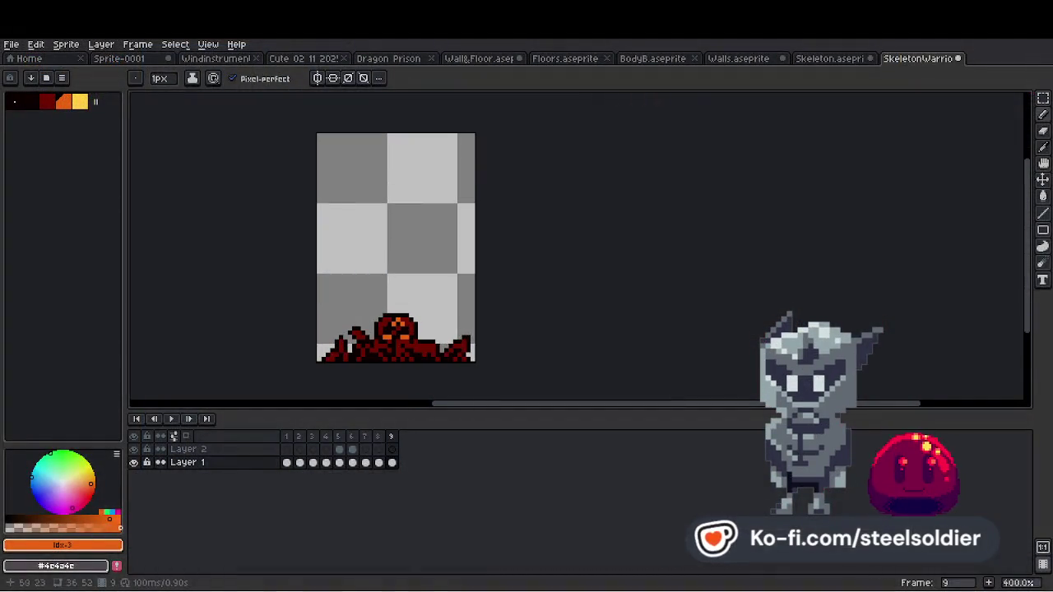
From the Walls sprite, use File > New to create a 32×64 px sprite.
click(738, 58)
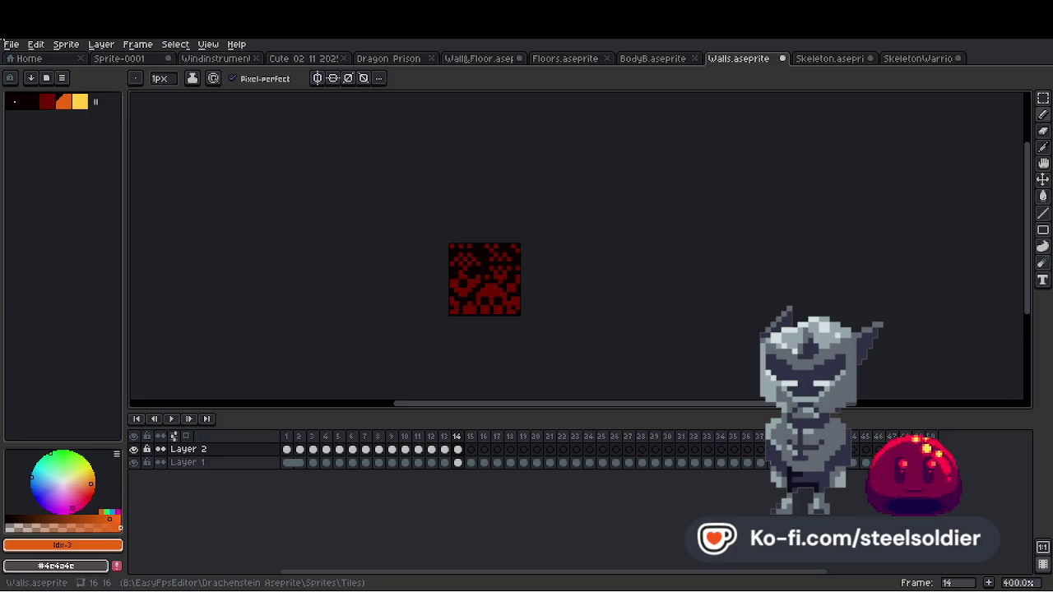
click(10, 45)
click(17, 59)
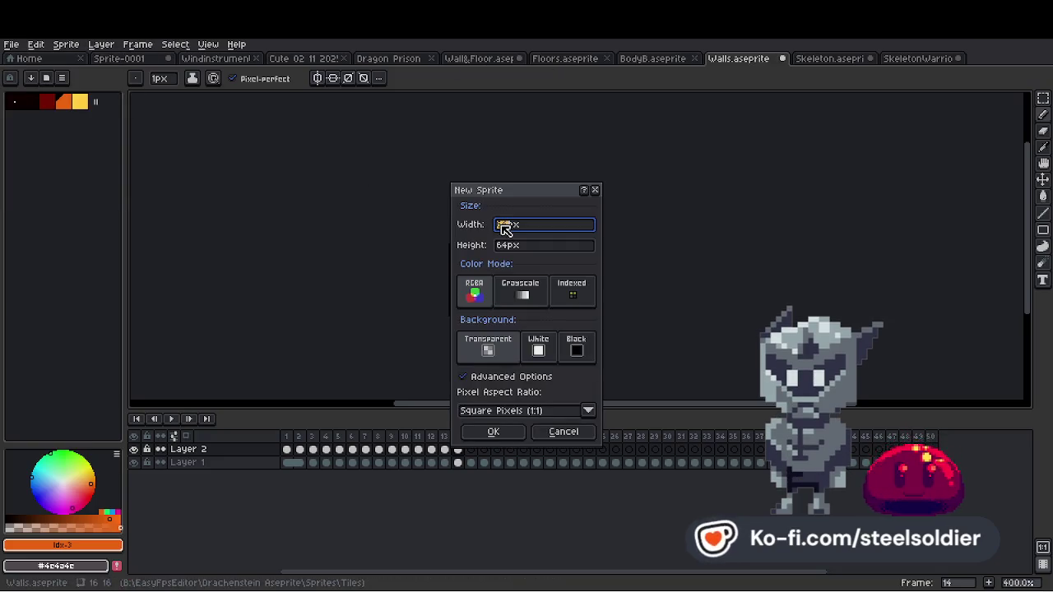
click(559, 250)
click(539, 225)
text(32)
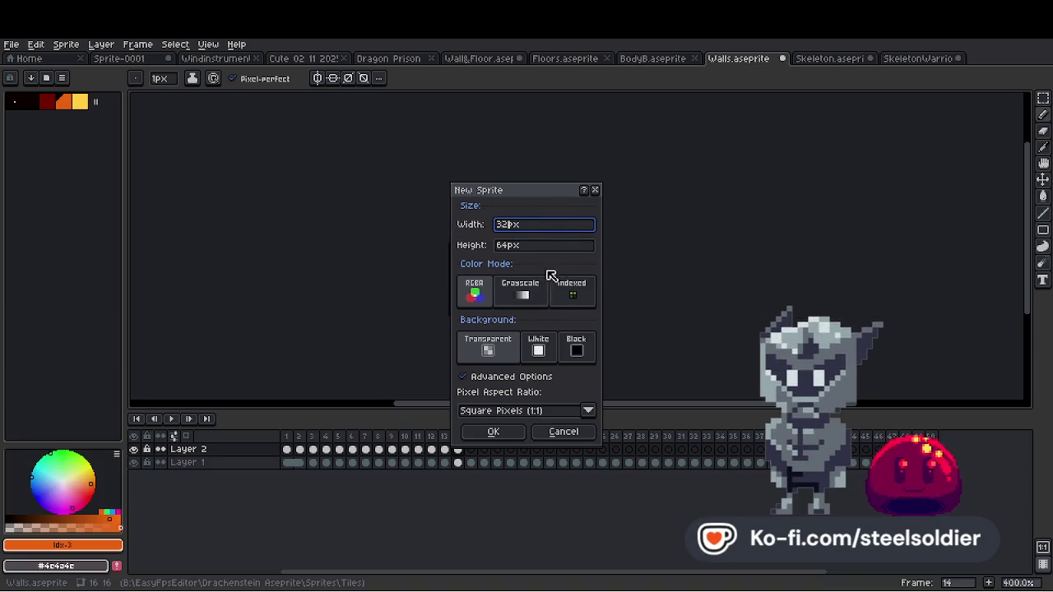
click(490, 432)
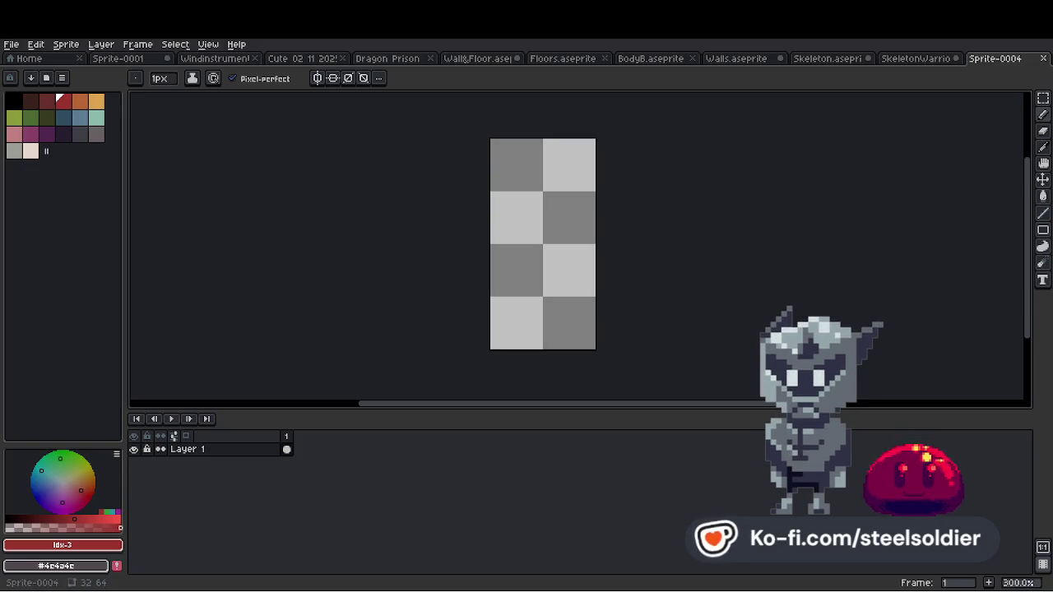
Pick the first dark-red palette colour and convert Sprite-0004 to Indexed colour mode.
click(913, 58)
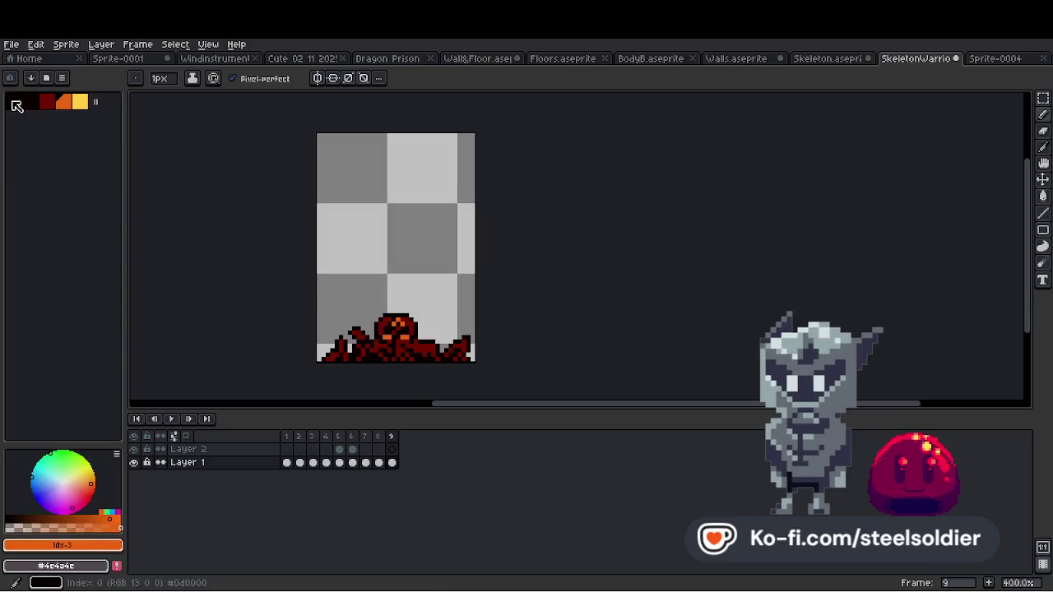
click(993, 58)
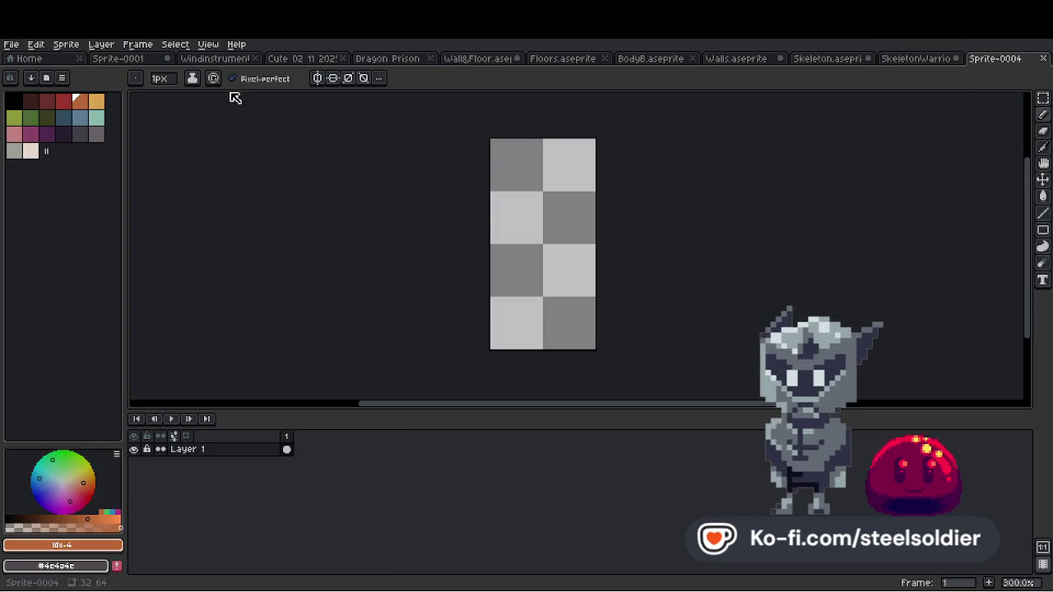
click(12, 101)
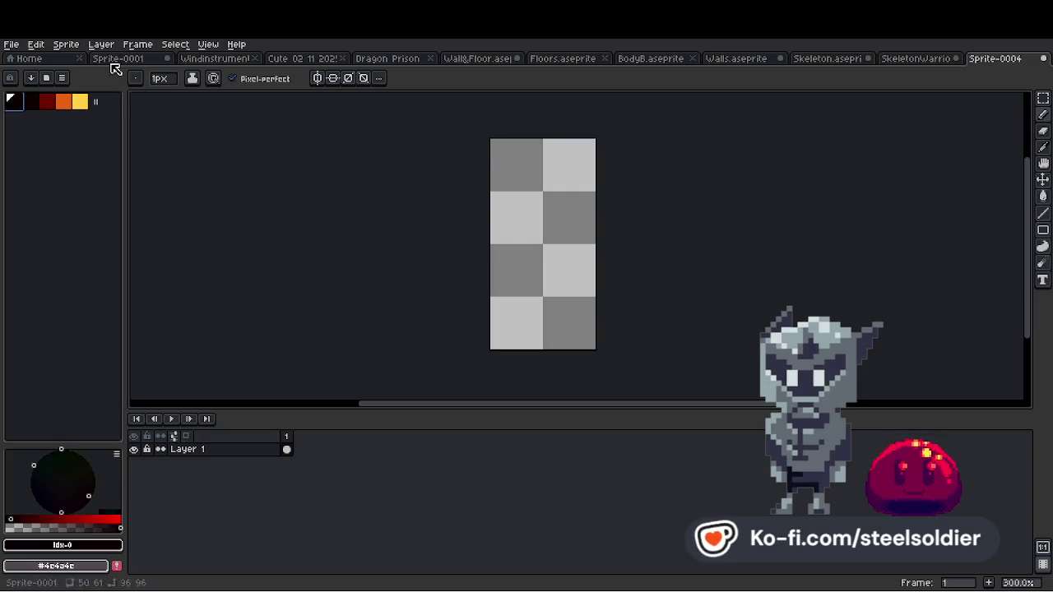
click(78, 45)
click(206, 97)
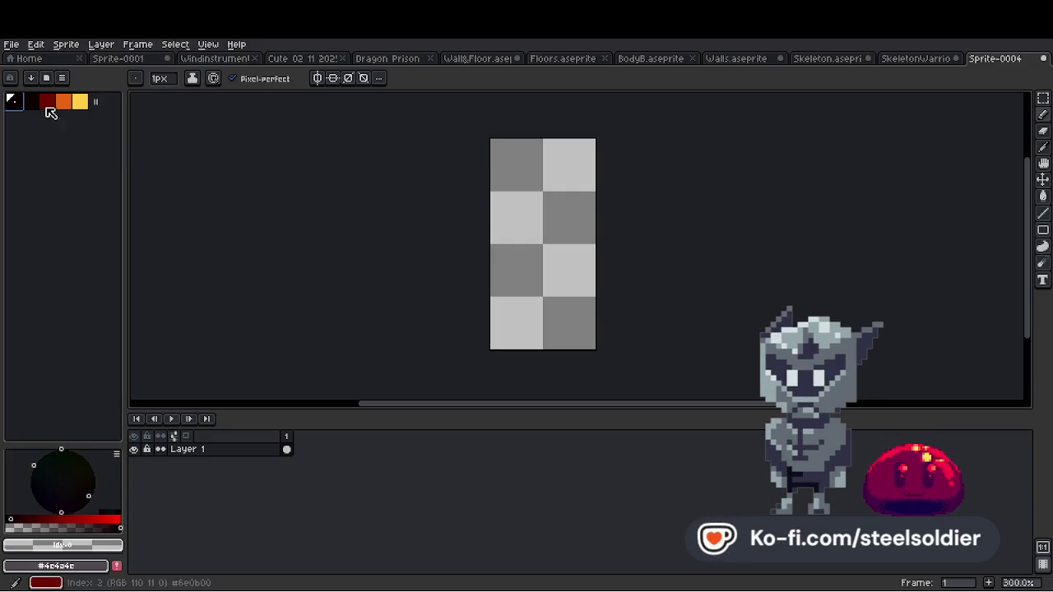
click(47, 100)
Enable vertical symmetry and draw a dark-red dot with a straight stem at bottom centre.
scroll(596, 300, up, 1)
click(332, 78)
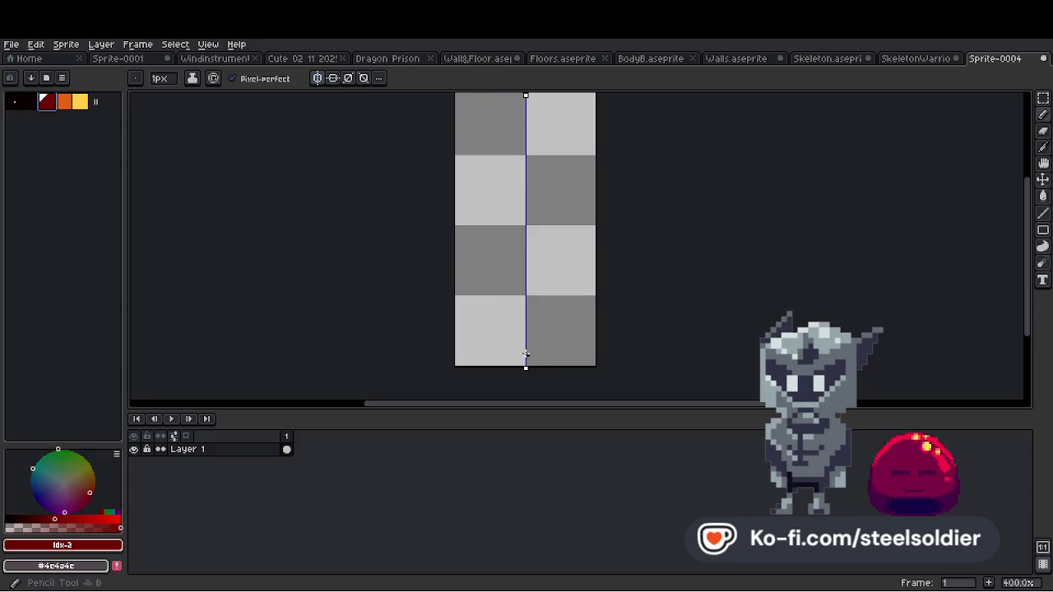
scroll(521, 350, up, 1)
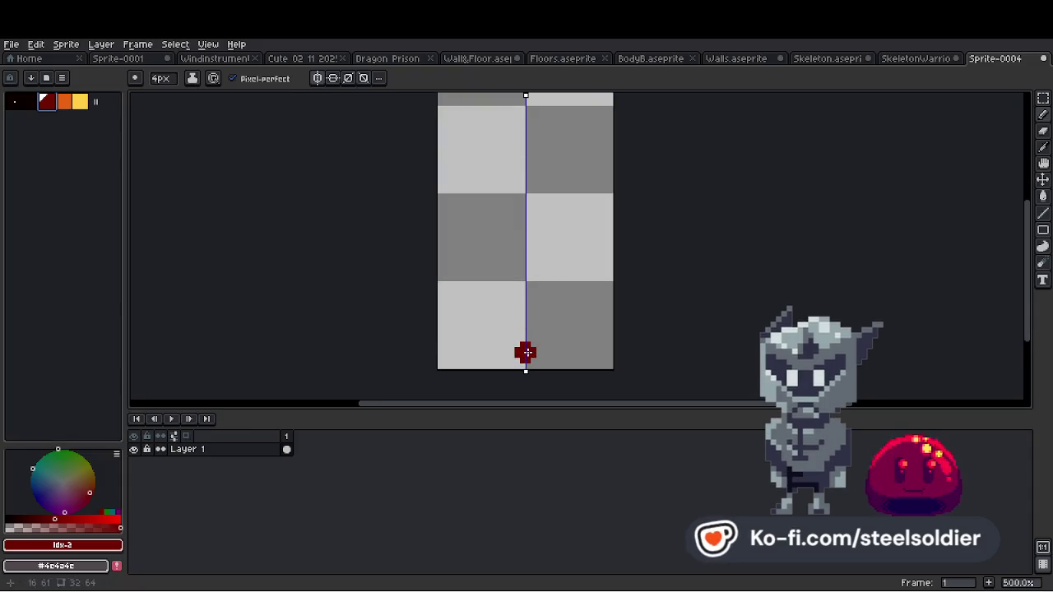
scroll(523, 353, down, 3)
scroll(517, 346, up, 2)
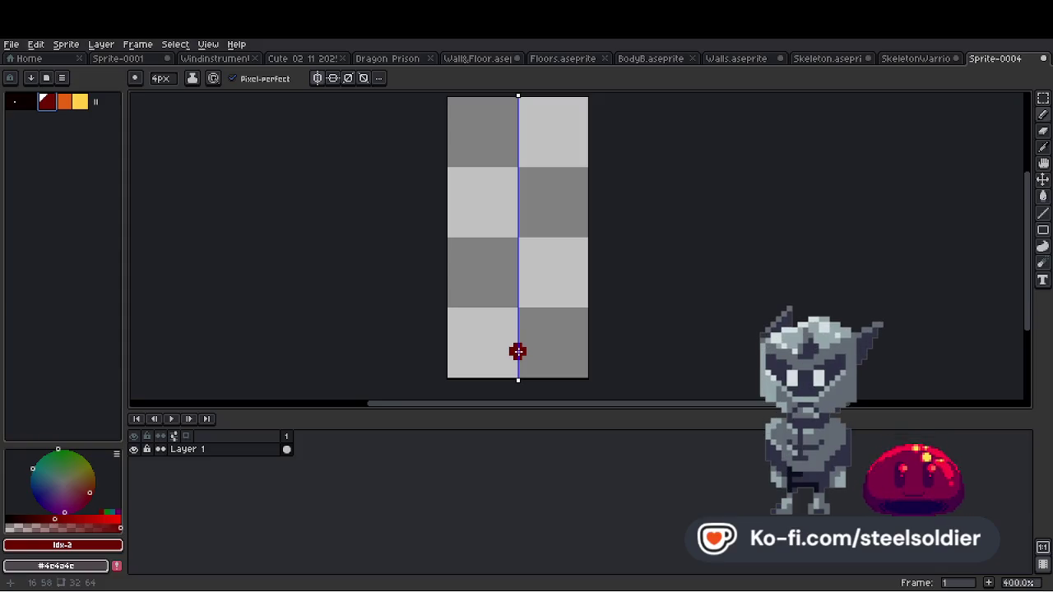
scroll(517, 354, up, 2)
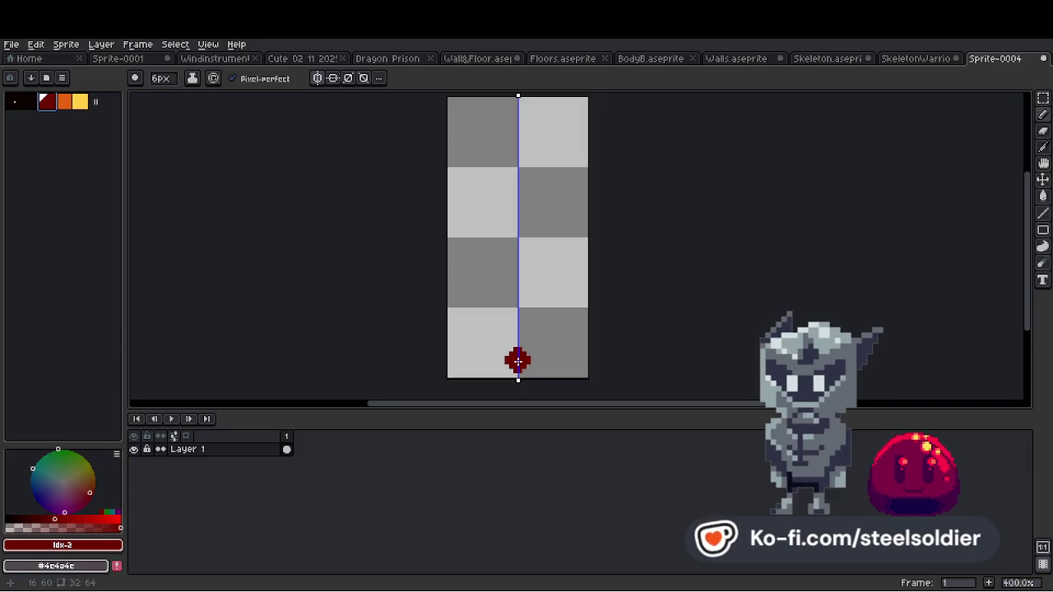
scroll(518, 354, down, 3)
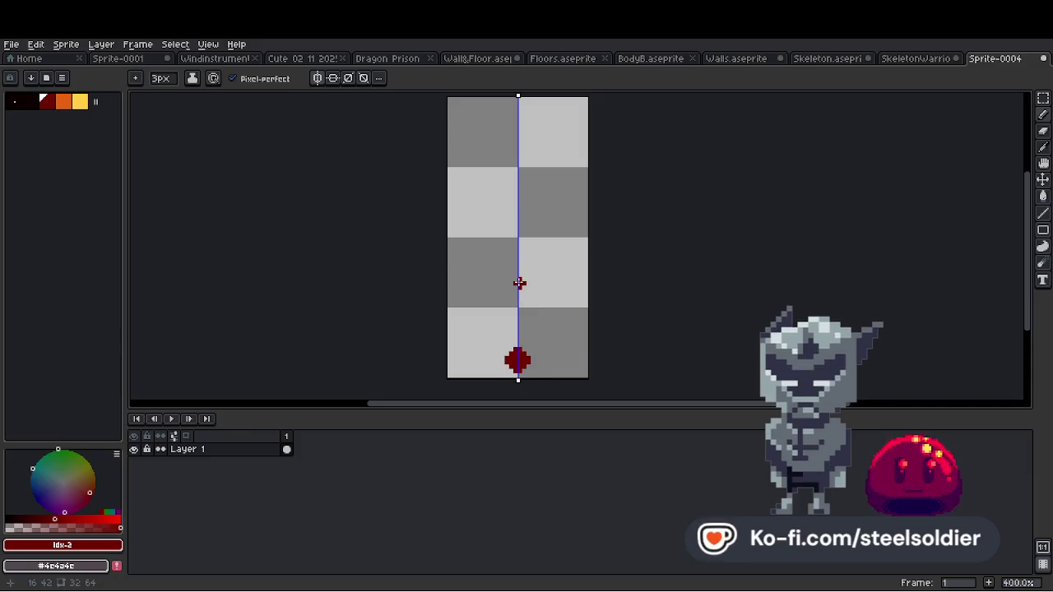
shift+click(518, 247)
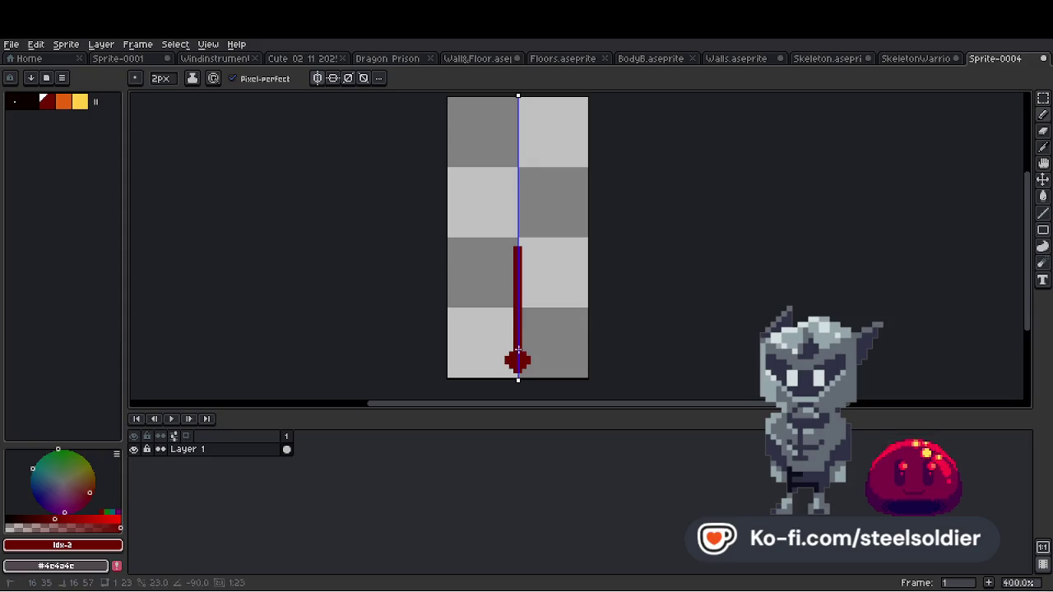
Paint mirrored red blobs beside the centre spike, then undo them.
scroll(517, 357, down, 1)
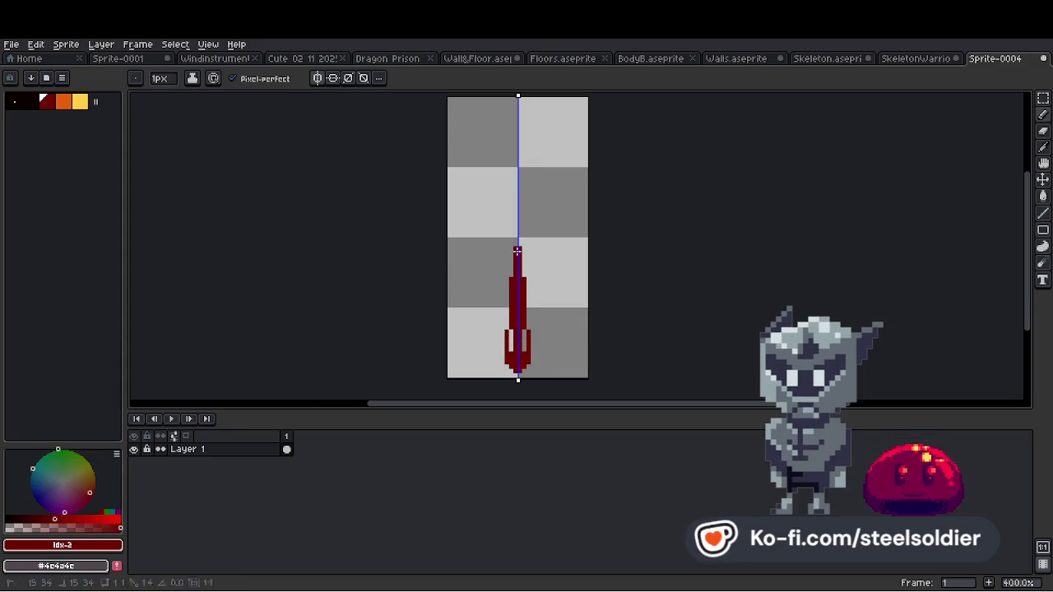
scroll(543, 288, down, 3)
scroll(549, 284, up, 5)
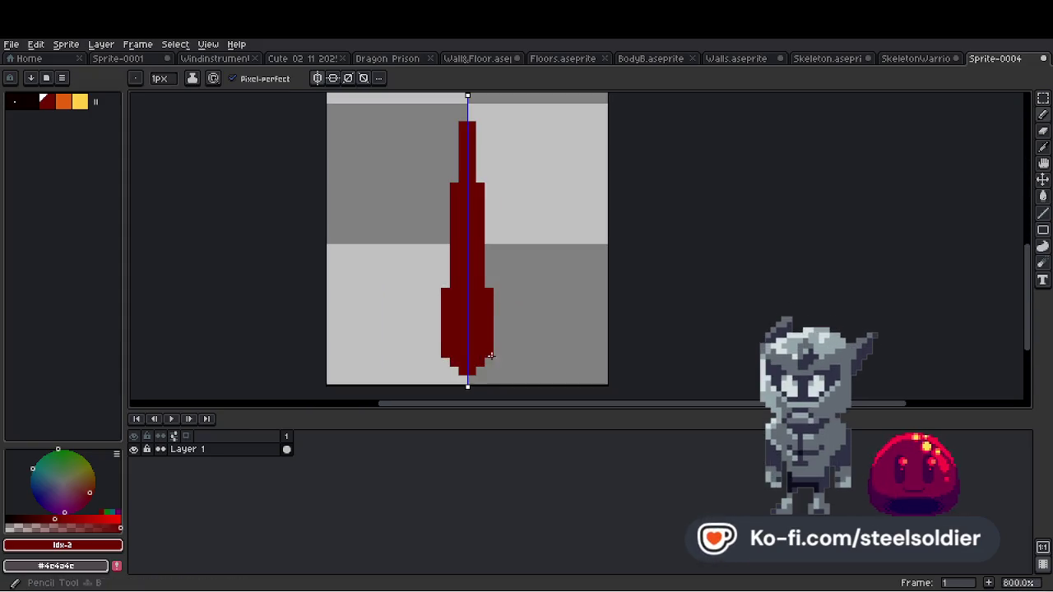
scroll(515, 317, down, 3)
scroll(524, 329, up, 3)
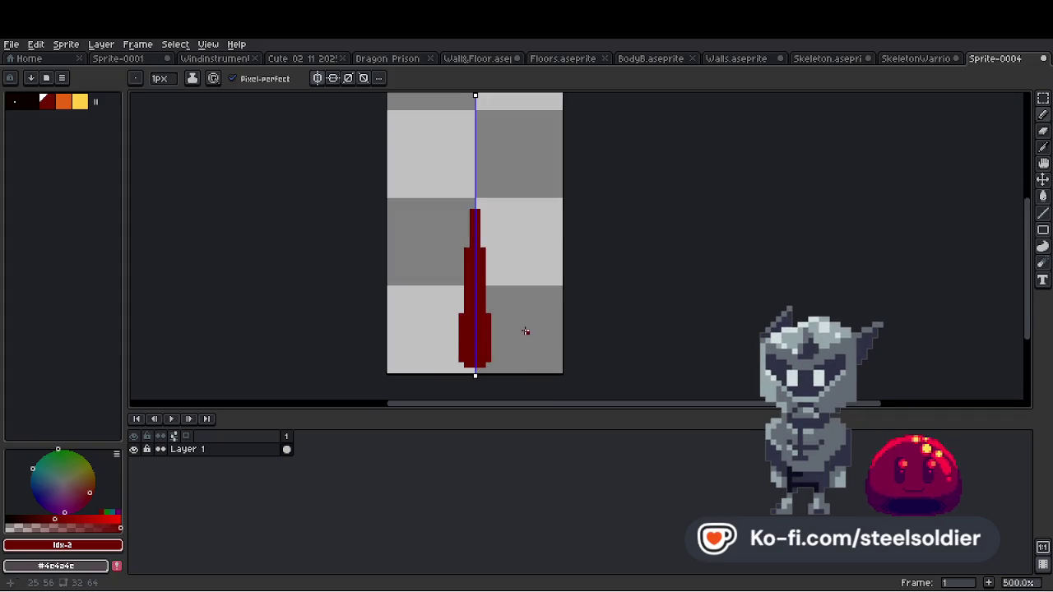
ctrl+scroll(531, 366, up, 2)
ctrl+scroll(524, 358, up, 1)
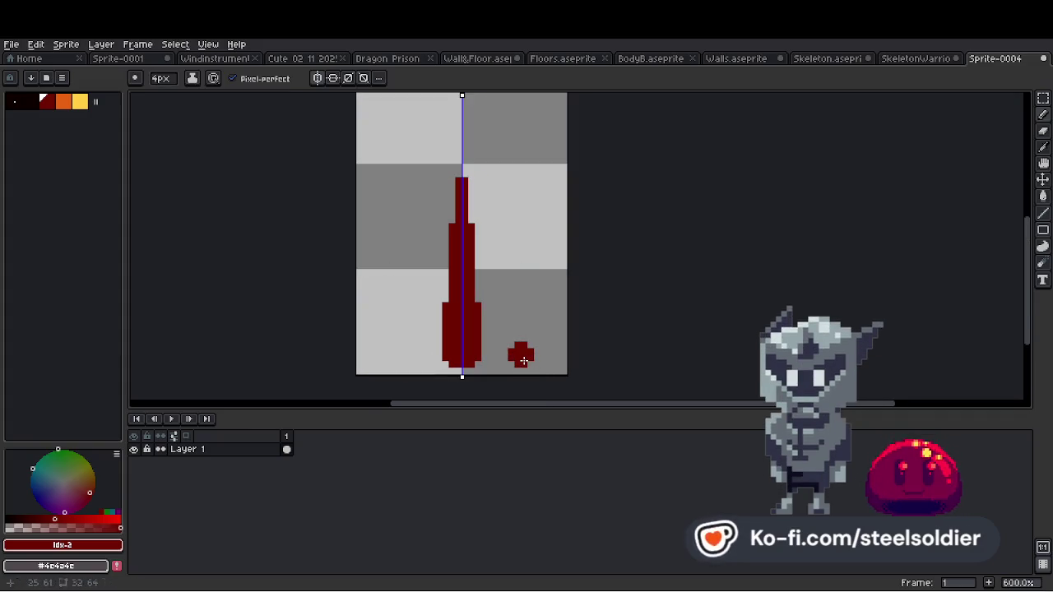
ctrl+scroll(520, 354, up, 1)
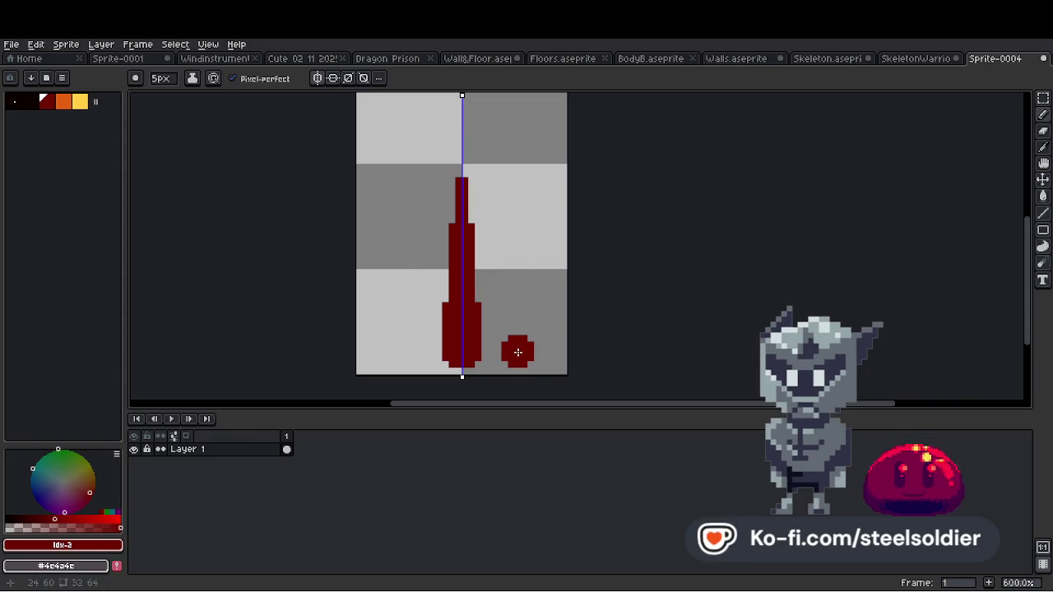
click(517, 352)
scroll(518, 350, down, 3)
scroll(539, 339, up, 2)
Widen both mirrored top dots by a pixel, leaving the brush at 1px.
ctrl+scroll(542, 337, up, 1)
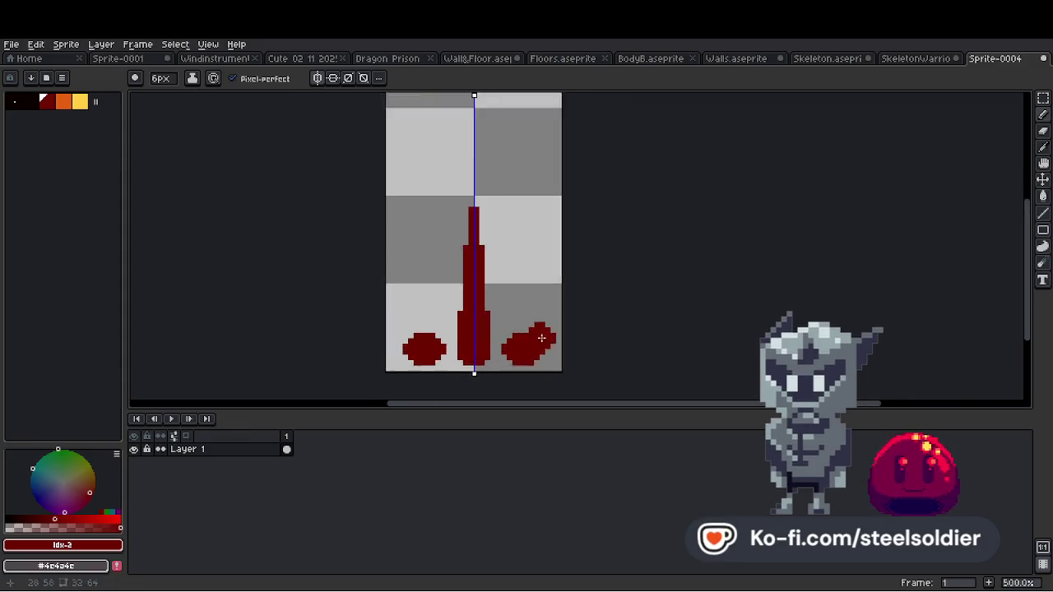
key(ctrl+z)
scroll(527, 345, up, 1)
ctrl+scroll(512, 360, down, 2)
key(minus)
key(minus)
key(minus)
drag(502, 348, 515, 340)
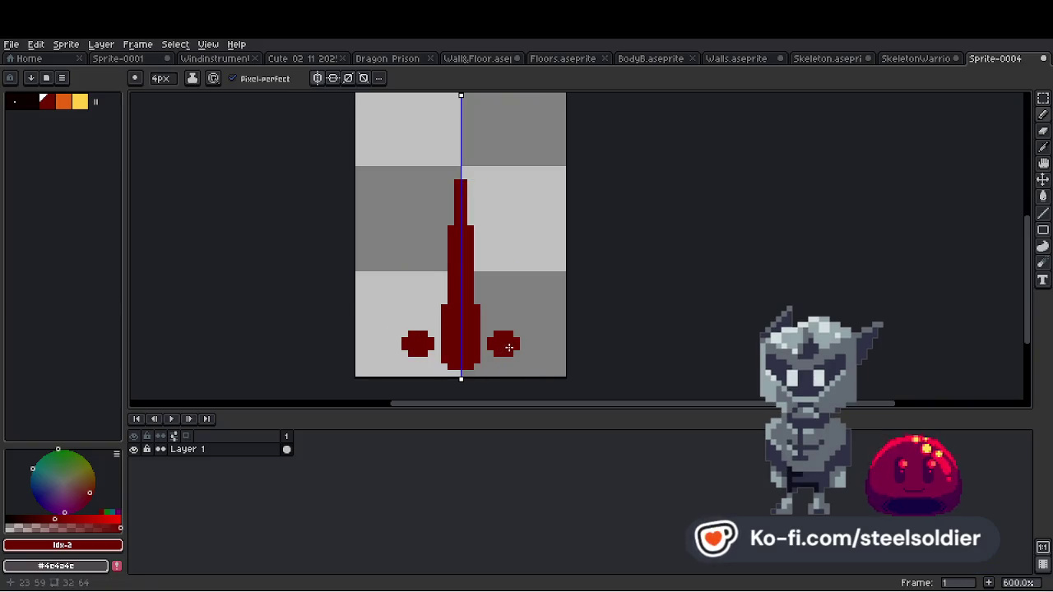
key(plus)
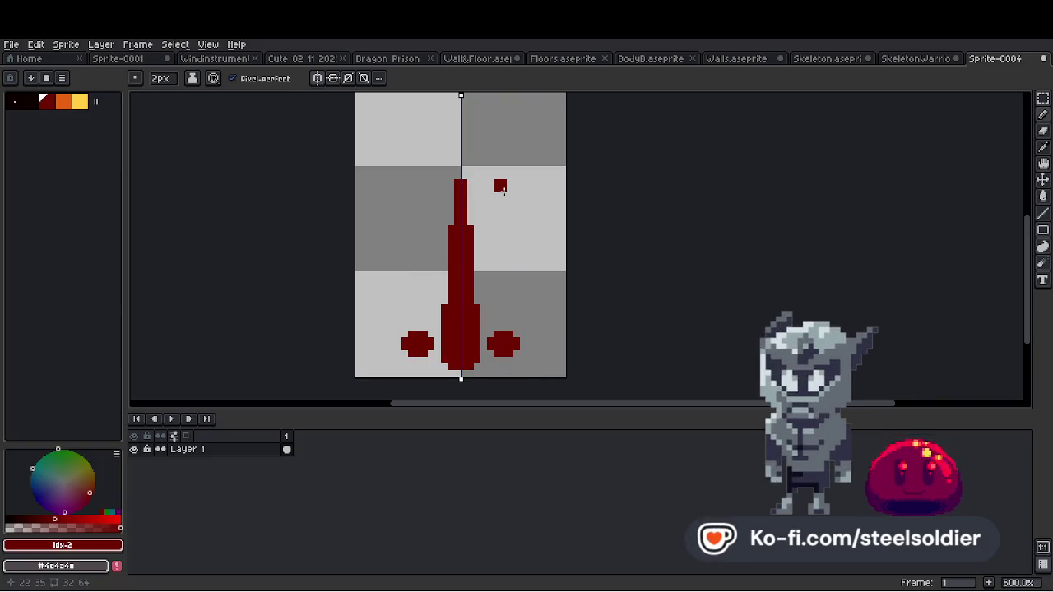
key(minus)
Draw mirrored 1px outlines from the top dots to the bottom blobs and flood-fill dark red.
shift+click(490, 321)
click(503, 198)
shift+click(517, 331)
key(g)
click(505, 282)
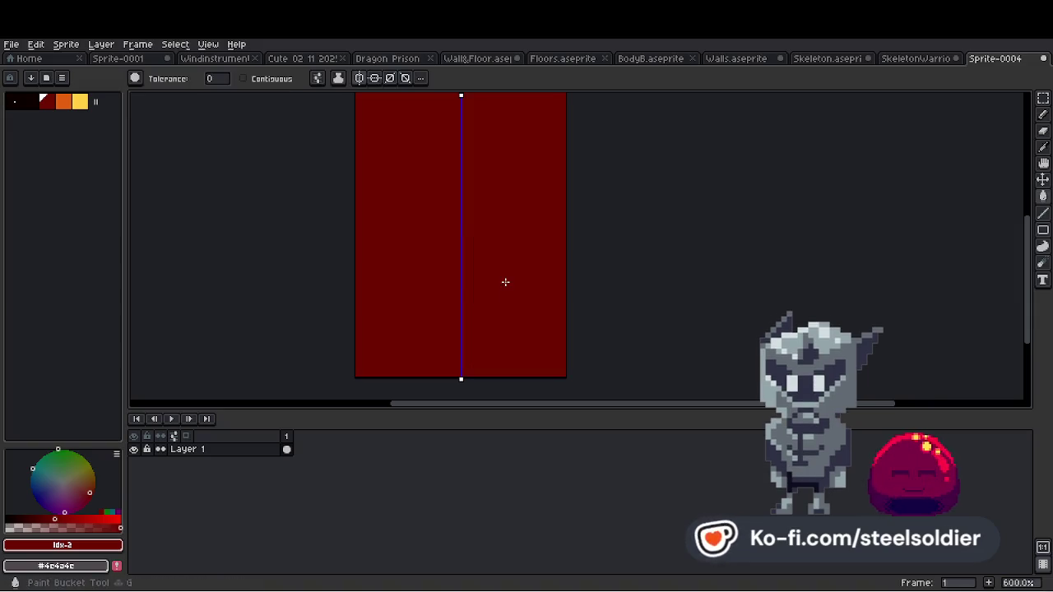
Undo the whole-canvas fill, the bottle fills and the thin mirrored lines.
key(ctrl+z)
click(505, 281)
key(ctrl+z)
key(ctrl+z)
key(ctrl+z)
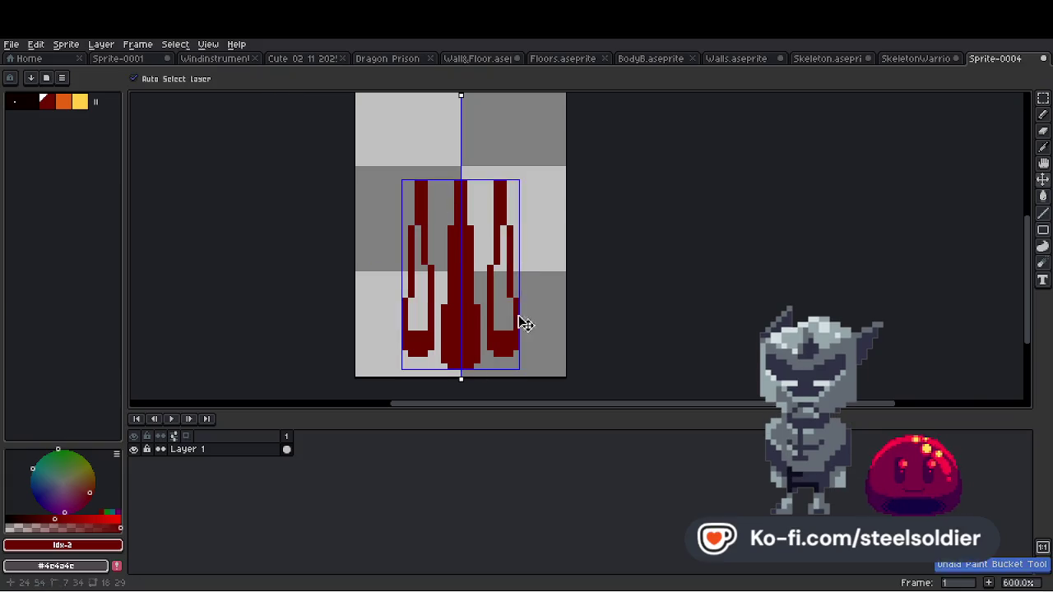
key(b)
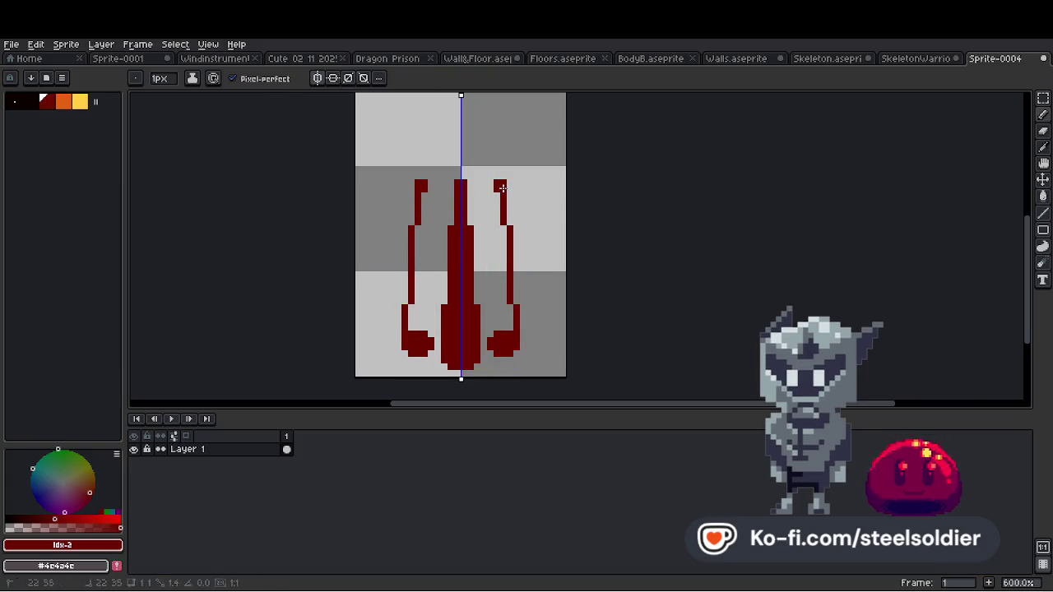
key(ctrl+z)
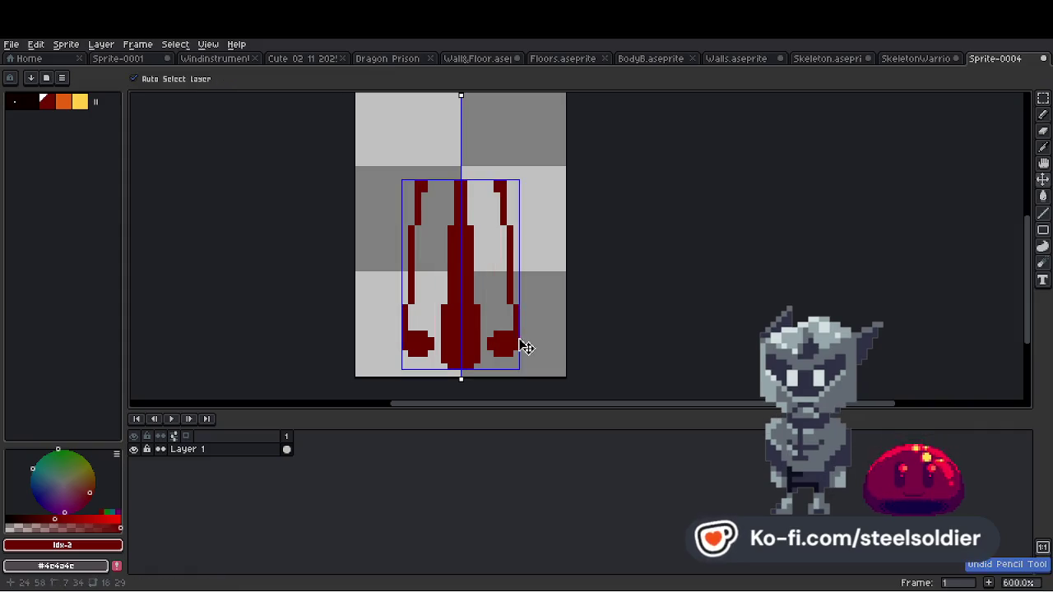
Retry mirrored lines from the bottom blobs to the top dots, undoing the unwanted ones.
drag(517, 334, 498, 192)
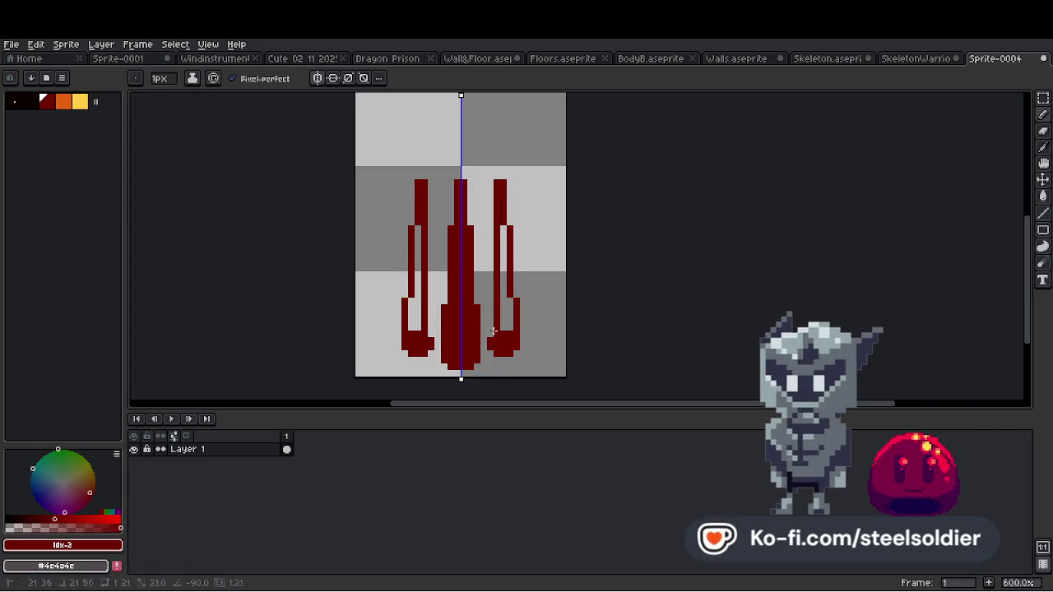
key(ctrl+z)
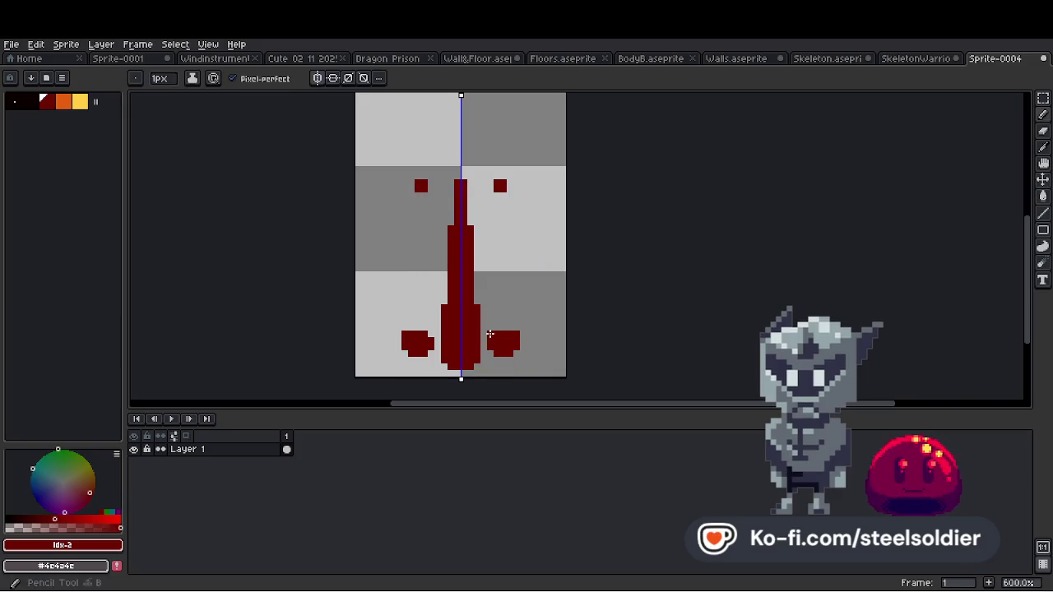
drag(494, 331, 497, 195)
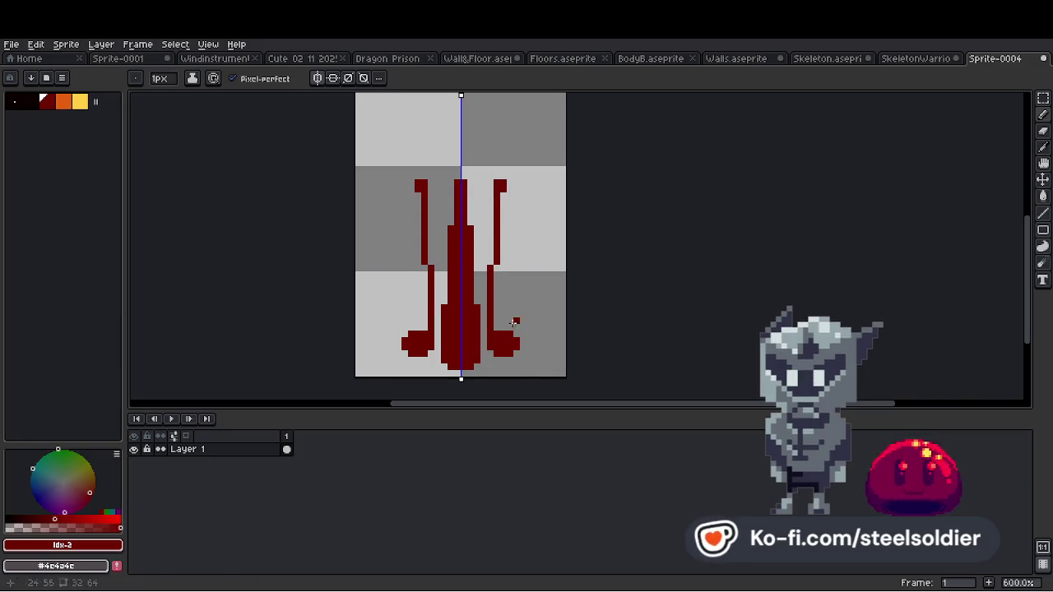
drag(516, 320, 507, 193)
key(ctrl+z)
key(ctrl+z)
scroll(510, 194, down, 4)
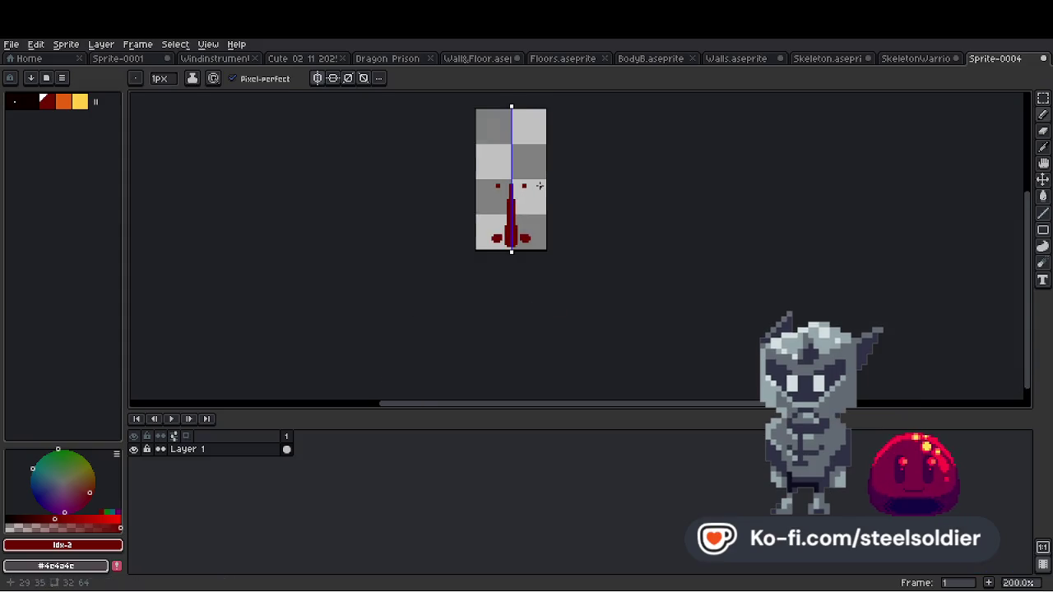
scroll(494, 247, up, 8)
scroll(482, 306, down, 5)
scroll(484, 306, up, 1)
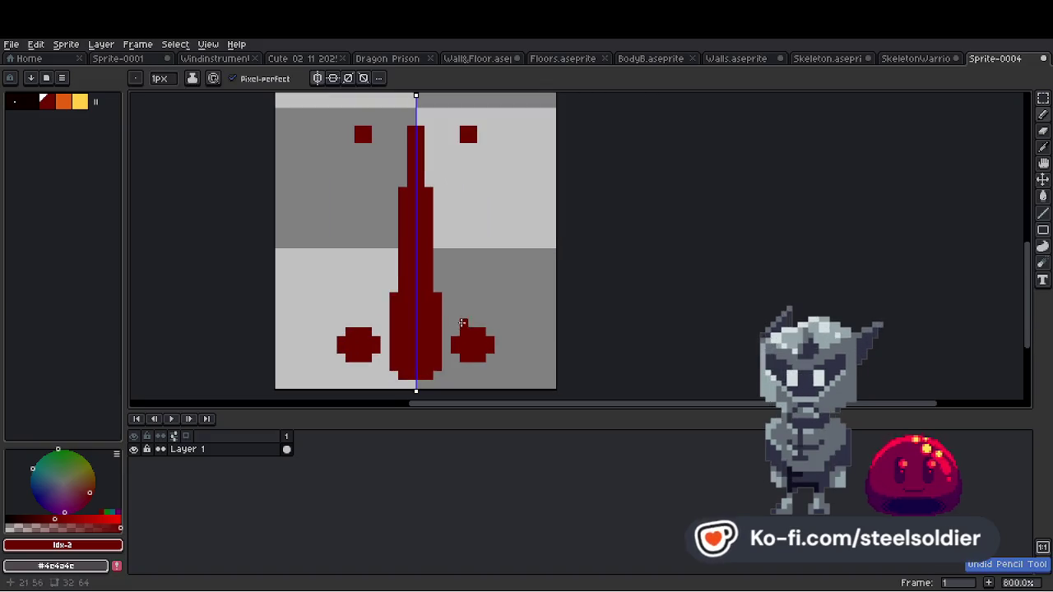
Draw mirrored lines from the feet to the top squares and fill both side spires dark red.
mouse_move(458, 333)
mouse_down()
mouse_move(463, 142)
mouse_move(488, 340)
mouse_up()
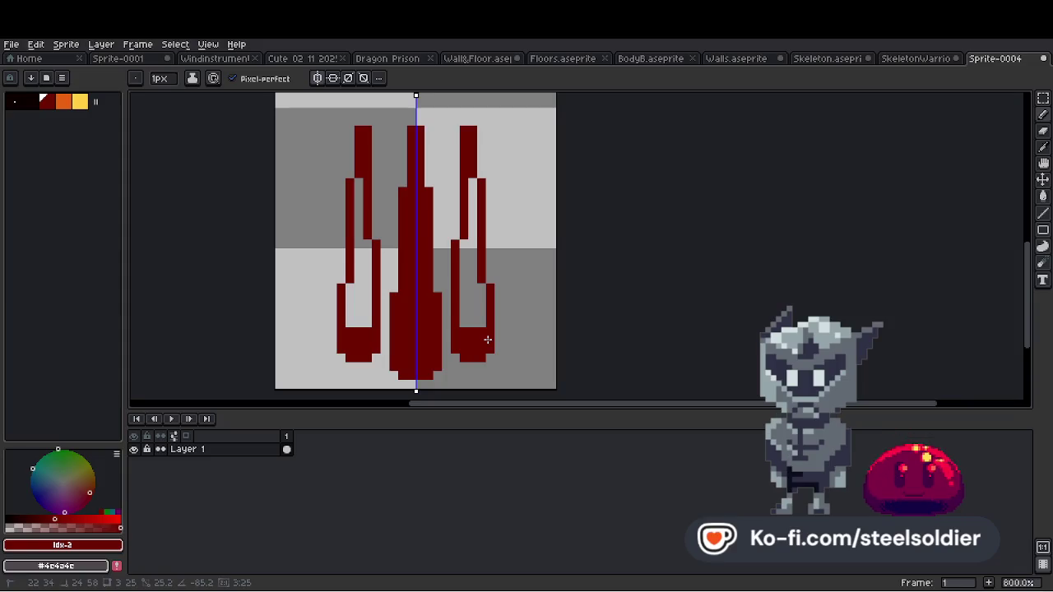
key(g)
click(471, 302)
scroll(493, 263, down, 4)
scroll(486, 251, up, 3)
Switch between the Eraser and Pencil, ending on the Pencil.
key(e)
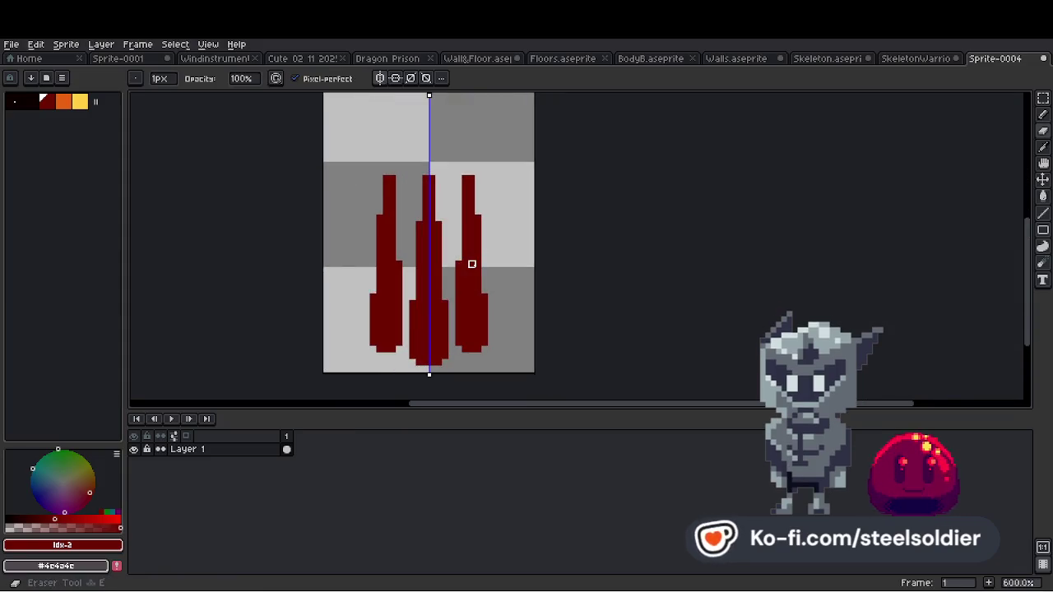
key(b)
key(e)
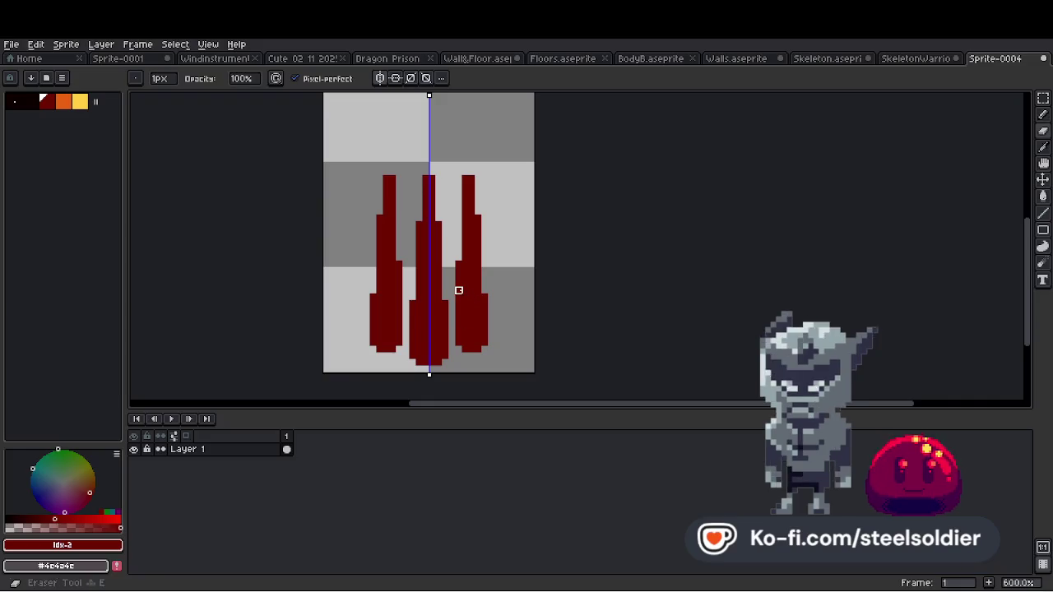
scroll(481, 229, down, 1)
scroll(479, 232, up, 1)
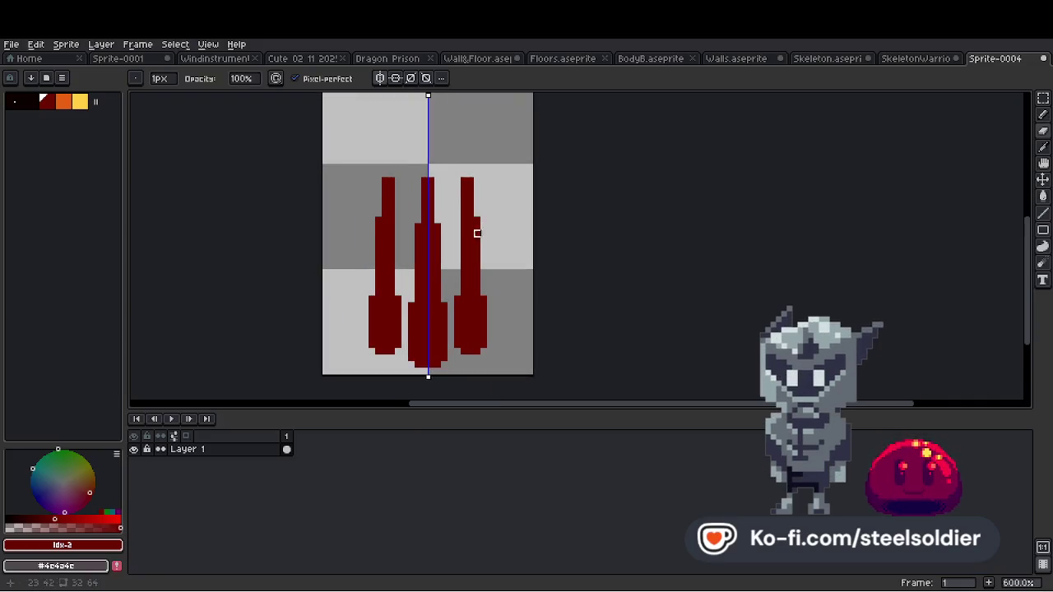
key(b)
Raise the middle spire by adding a pixel row on top.
scroll(476, 285, down, 1)
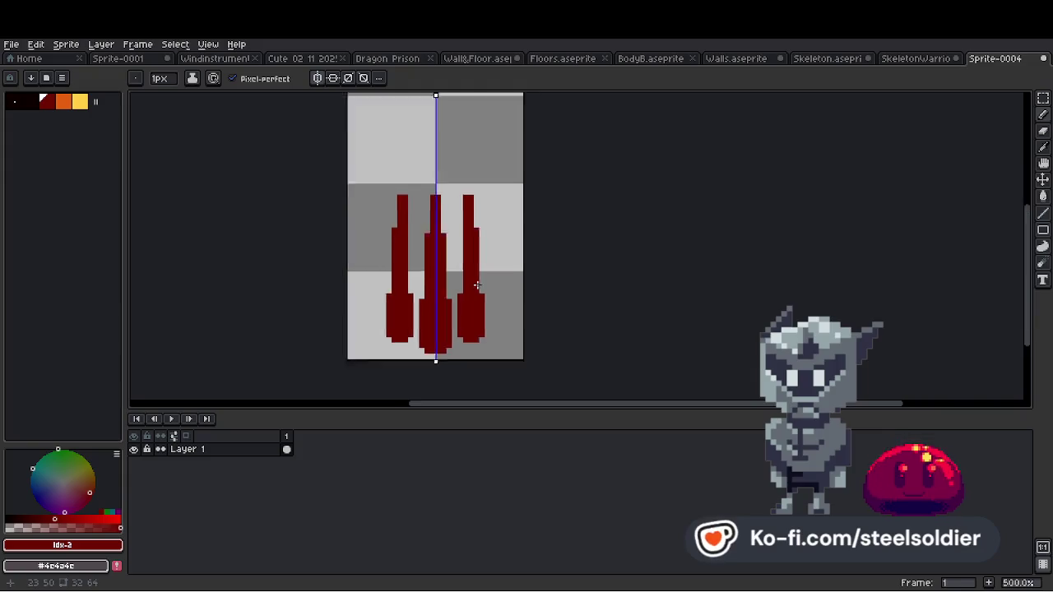
scroll(479, 301, up, 1)
scroll(464, 324, up, 1)
scroll(452, 329, down, 6)
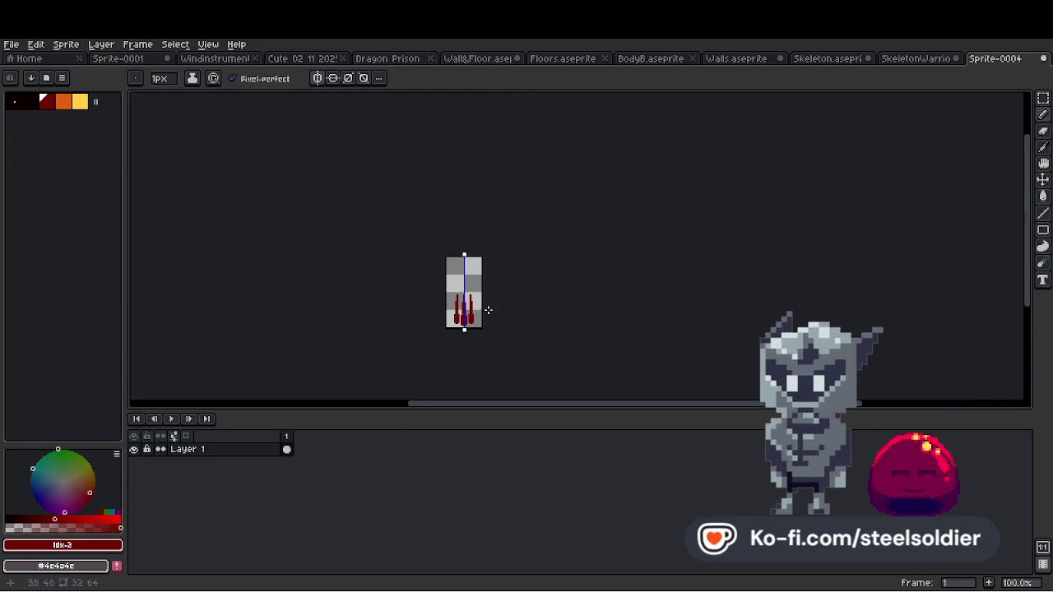
scroll(477, 303, up, 3)
scroll(481, 301, up, 1)
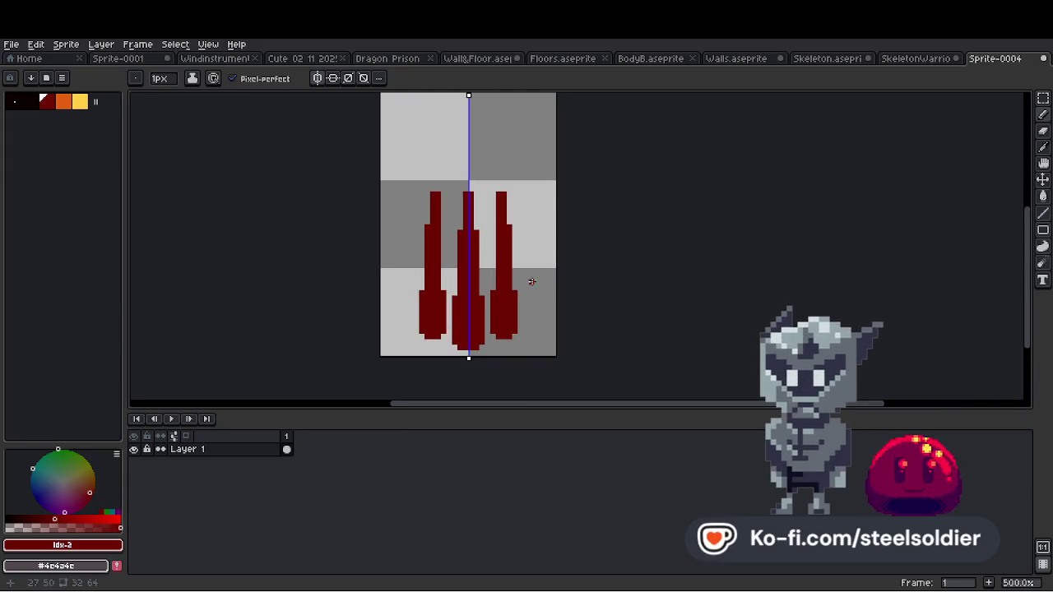
scroll(465, 188, up, 2)
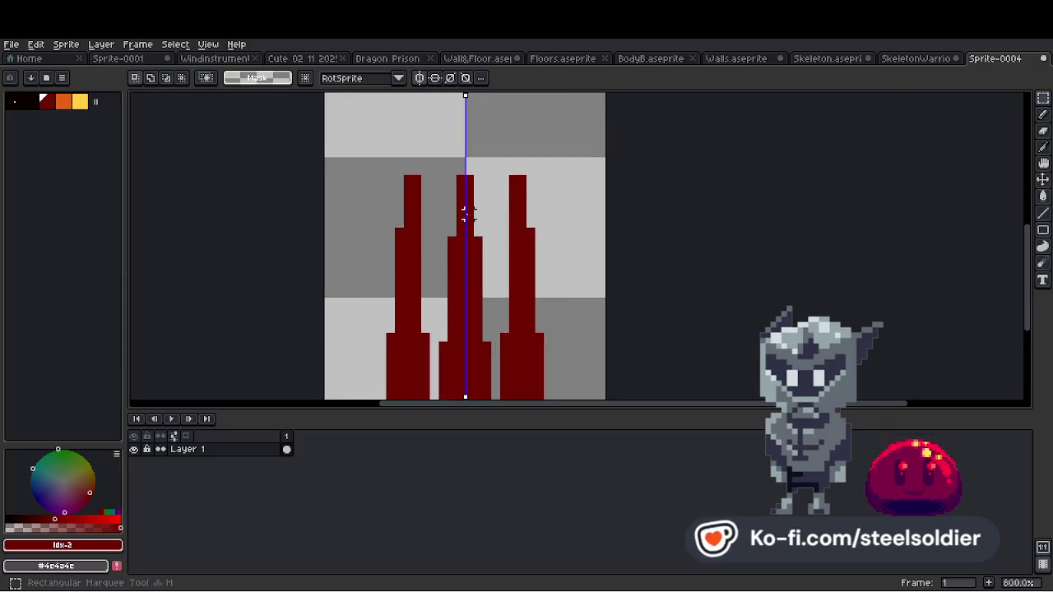
scroll(466, 189, down, 1)
click(465, 156)
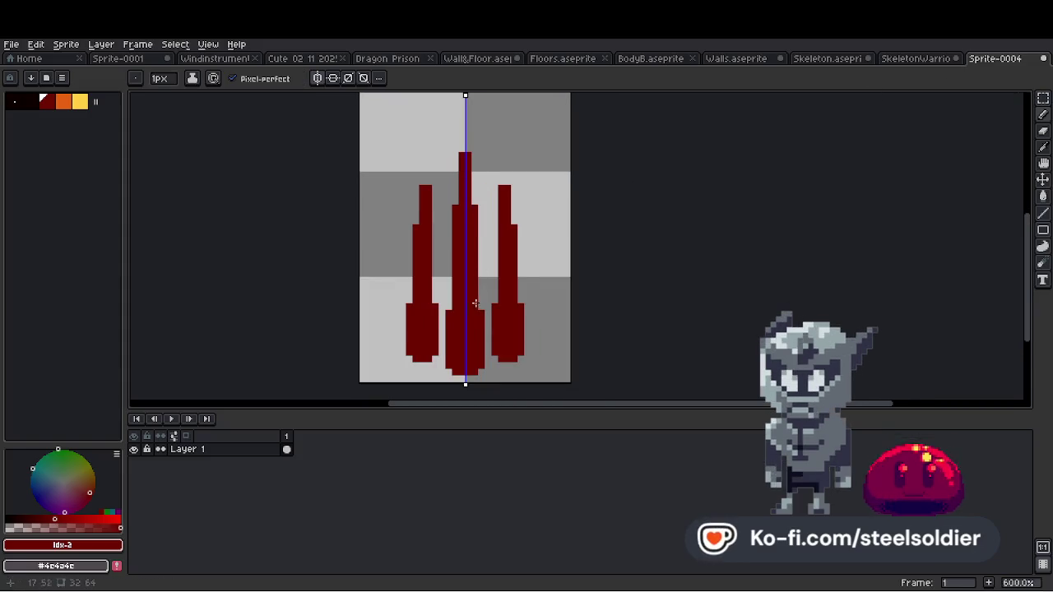
Set a 4px then a 1px brush and draw a thin mirrored spike up from each outer blob.
scroll(480, 290, down, 6)
scroll(494, 279, up, 6)
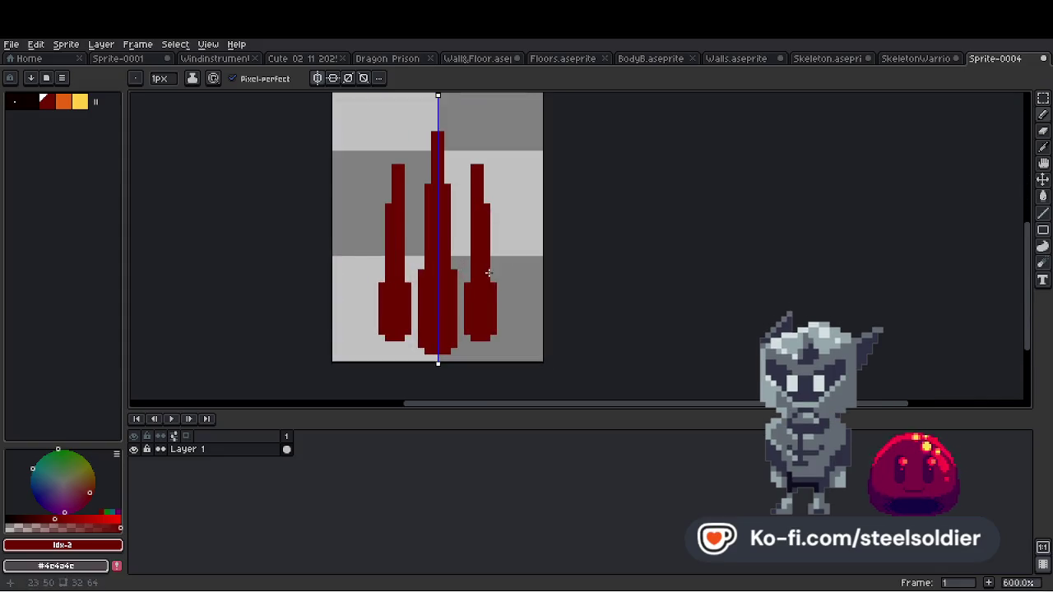
key(plus)
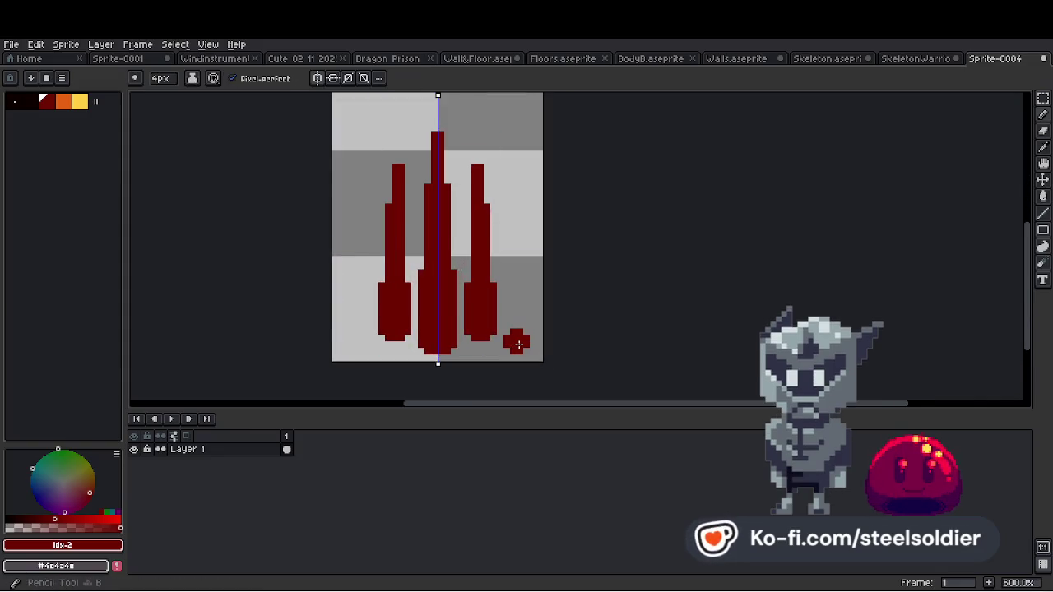
key(minus)
key(minus)
key(minus)
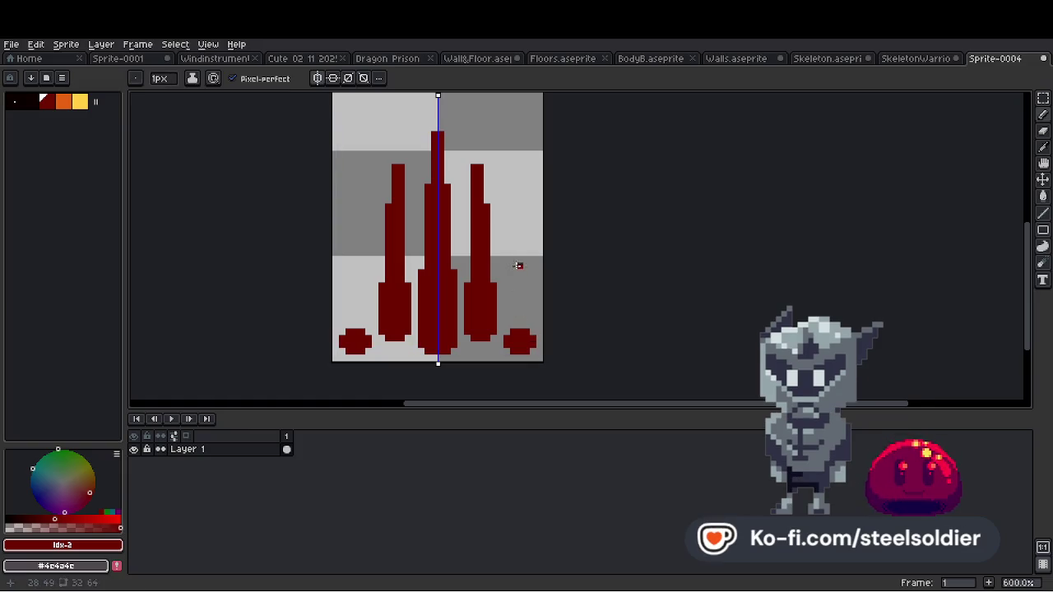
drag(519, 178, 511, 328)
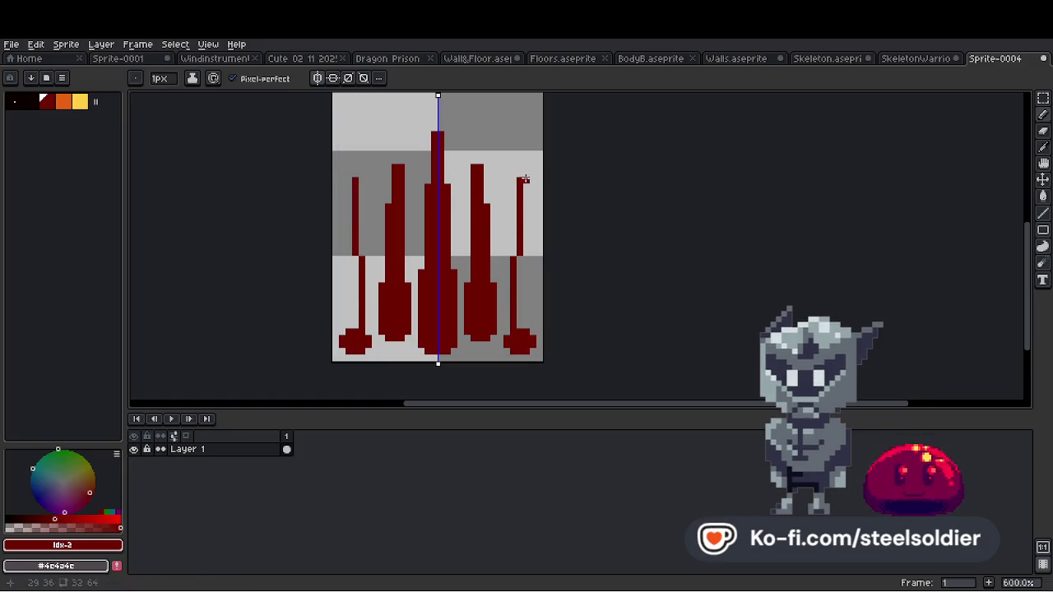